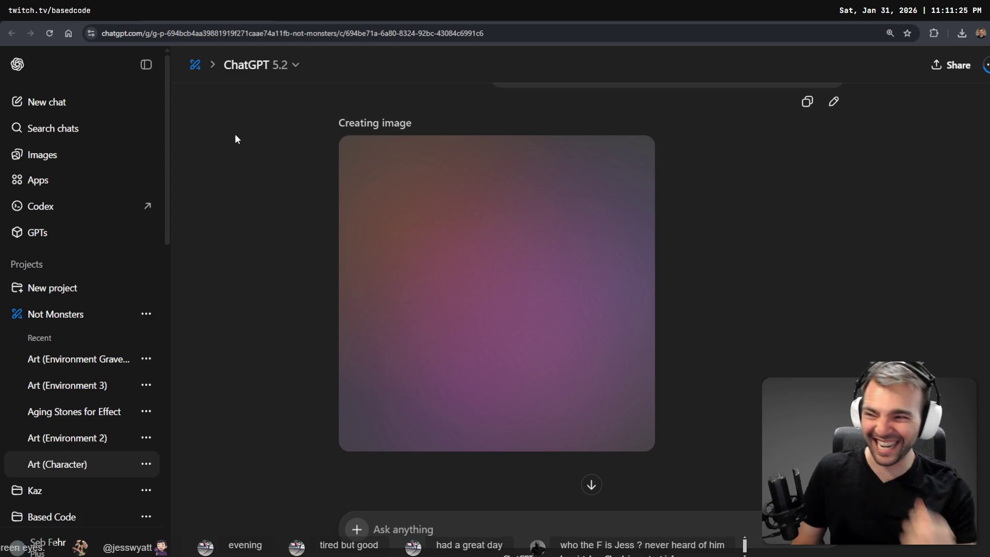
# - Find the 'Gothic worm with a dagger' image under My images and copy it to the clipboard
pyautogui.scroll(-1, 288, 164)
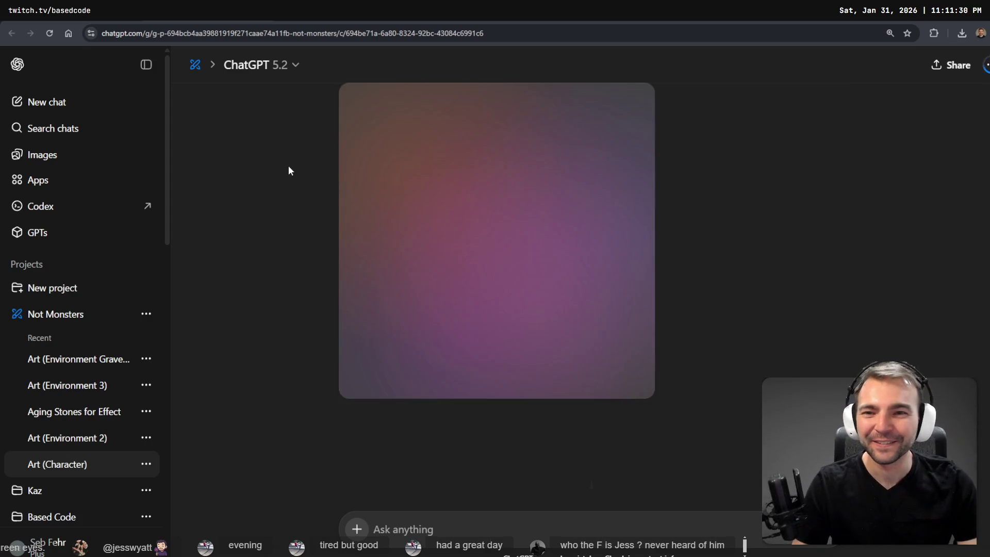
pyautogui.click(73, 156)
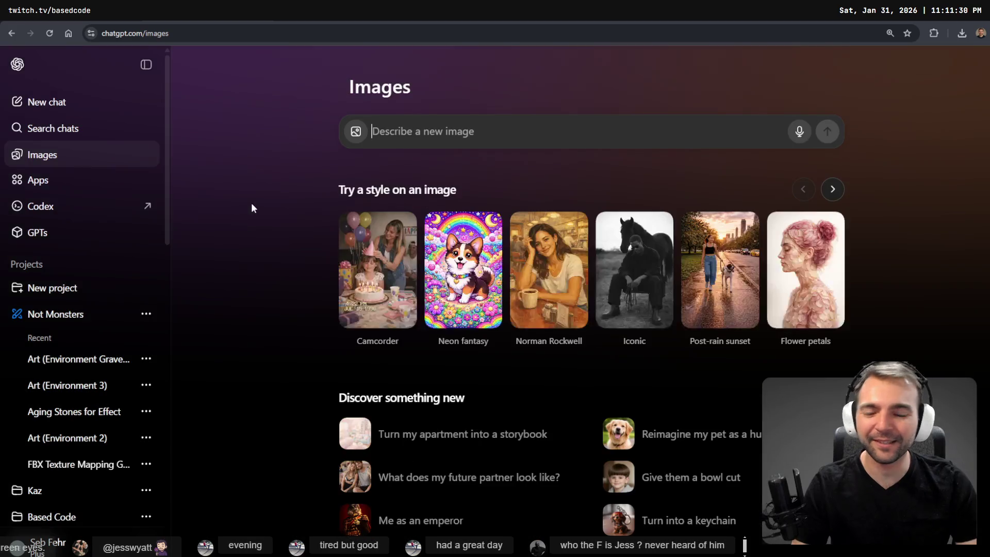
pyautogui.scroll(-5, 377, 411)
pyautogui.scroll(-2, 377, 411)
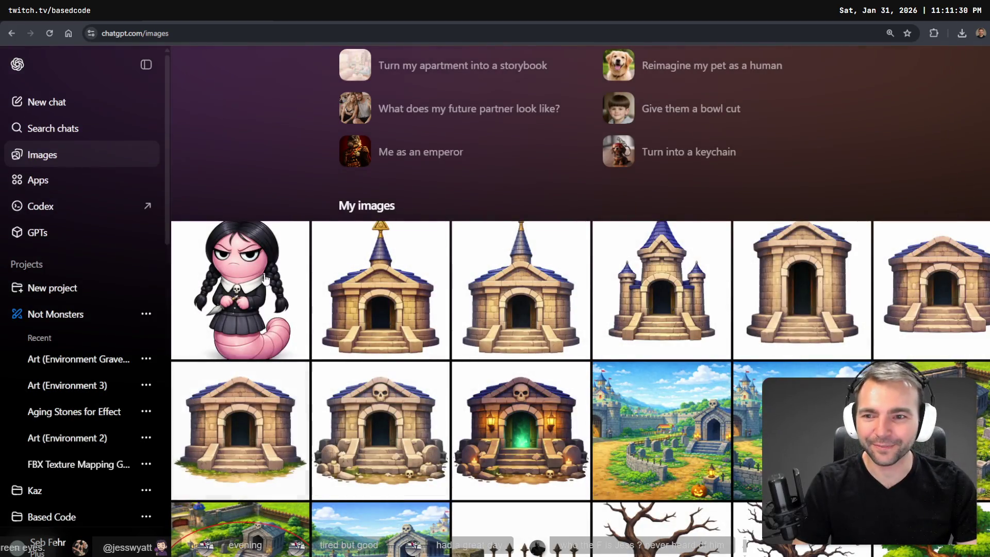
pyautogui.click(305, 310)
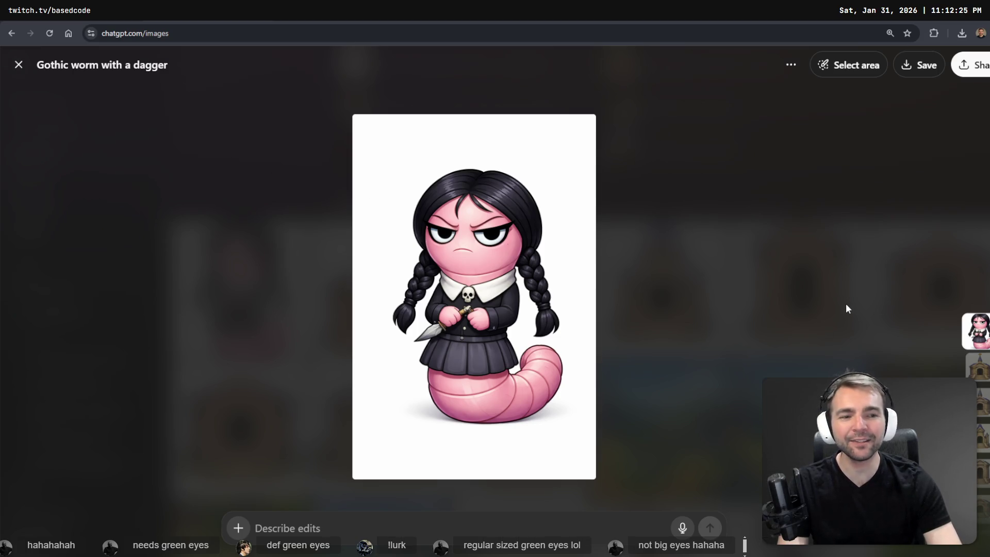
pyautogui.rightClick(419, 225)
pyautogui.click(514, 270)
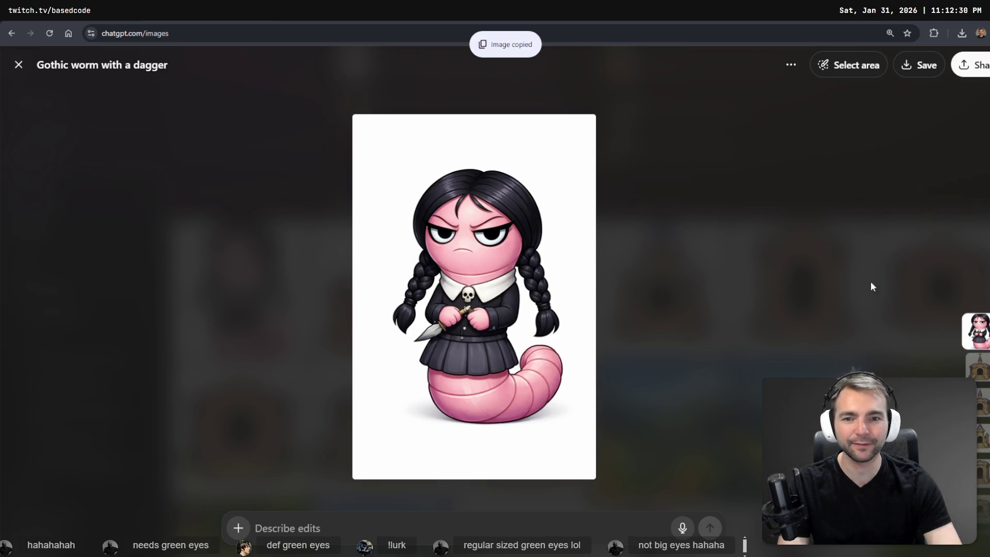
# - Back in tldraw, bring the Warewolf, Mummy, Vampsffy and Snow Yeti rows into view at 35% zoom
pyautogui.hotkey('alt', 'Tab')
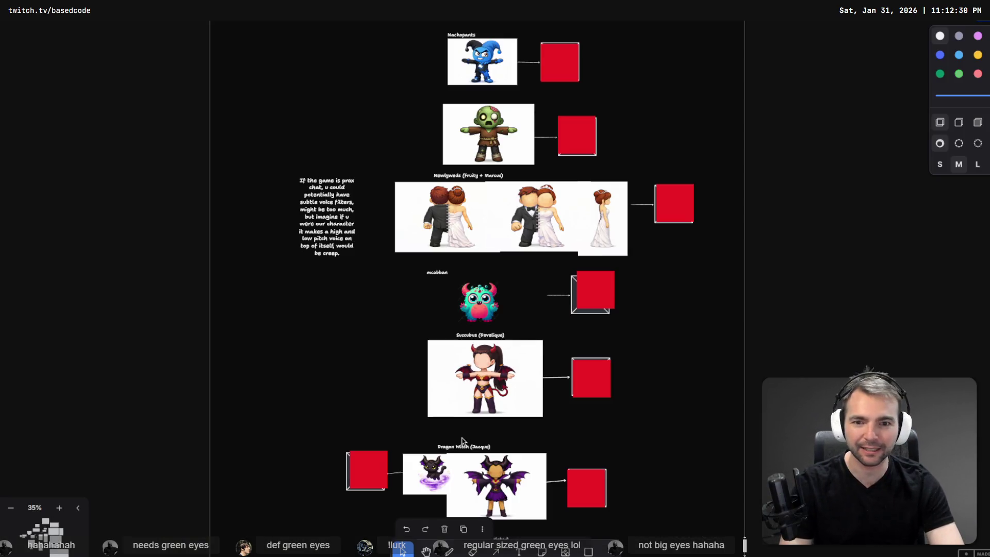
pyautogui.scroll(5, 450, 159)
pyautogui.scroll(10, 450, 159)
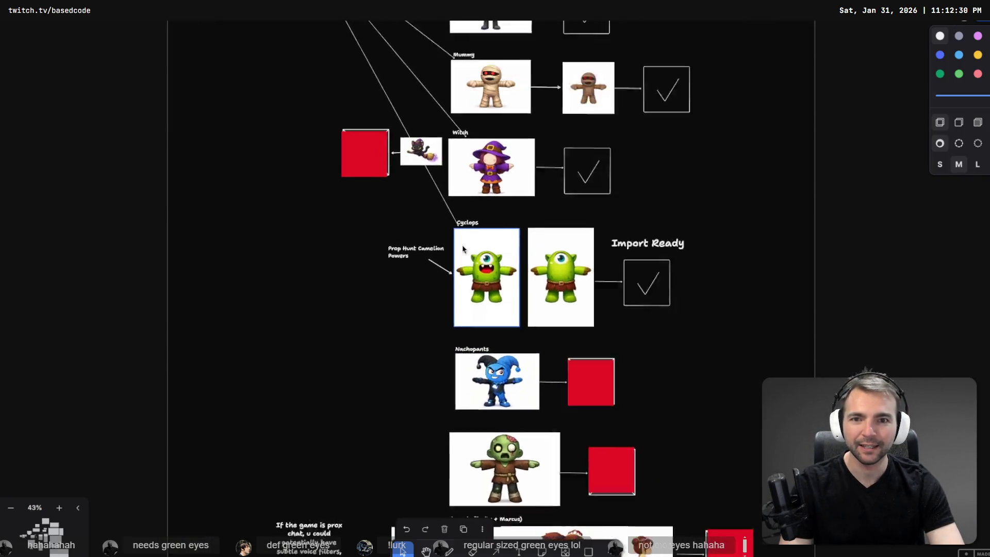
pyautogui.scroll(5, 333, 34)
pyautogui.scroll(10, 333, 34)
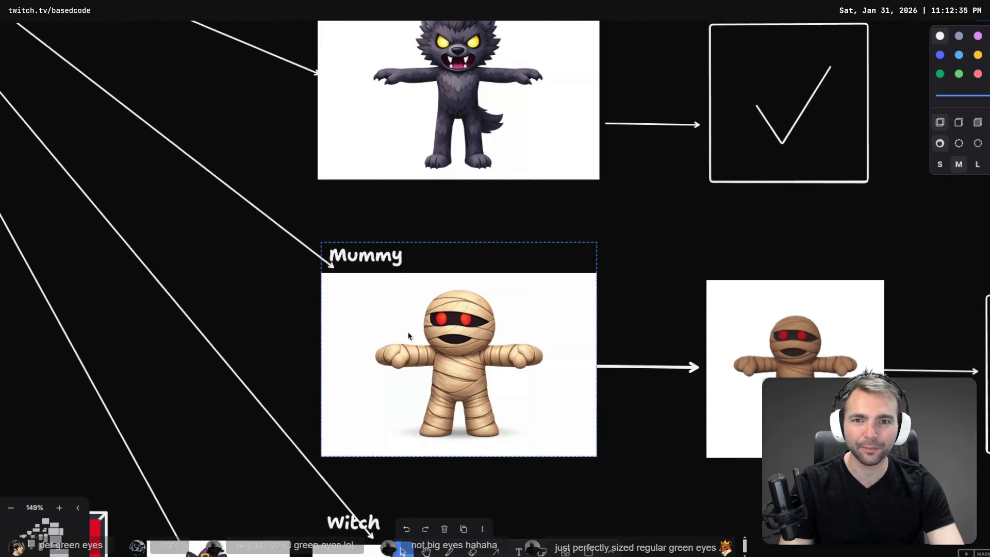
pyautogui.scroll(5, 459, 161)
pyautogui.scroll(10, 376, 86)
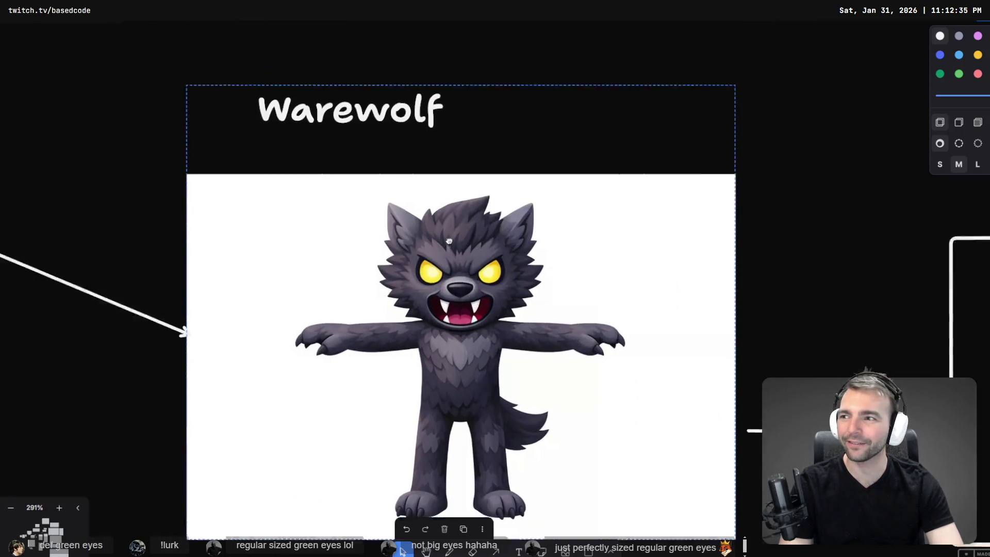
pyautogui.scroll(5, 458, 200)
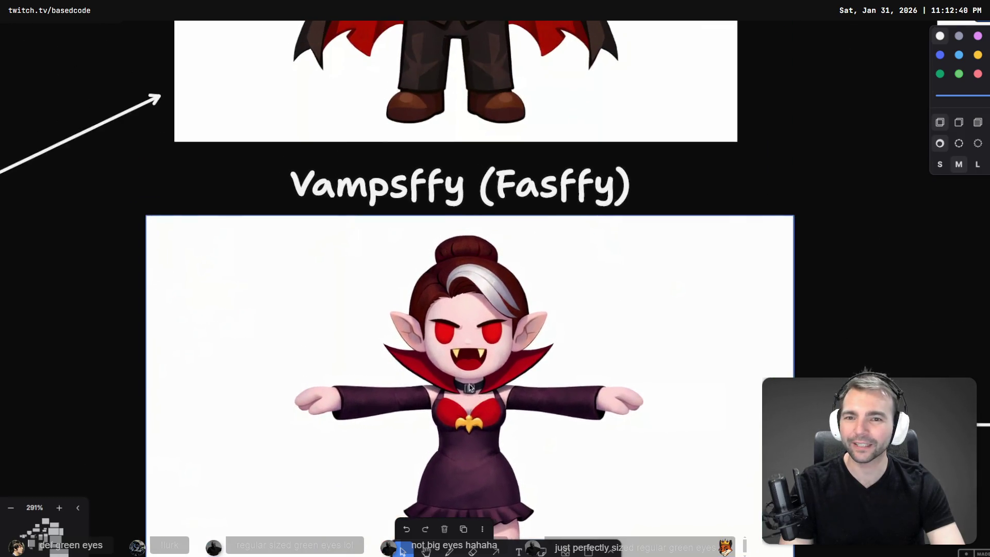
pyautogui.scroll(5, 458, 200)
pyautogui.scroll(-5, 490, 333)
pyautogui.scroll(-5, 489, 333)
pyautogui.scroll(-20, 361, 289)
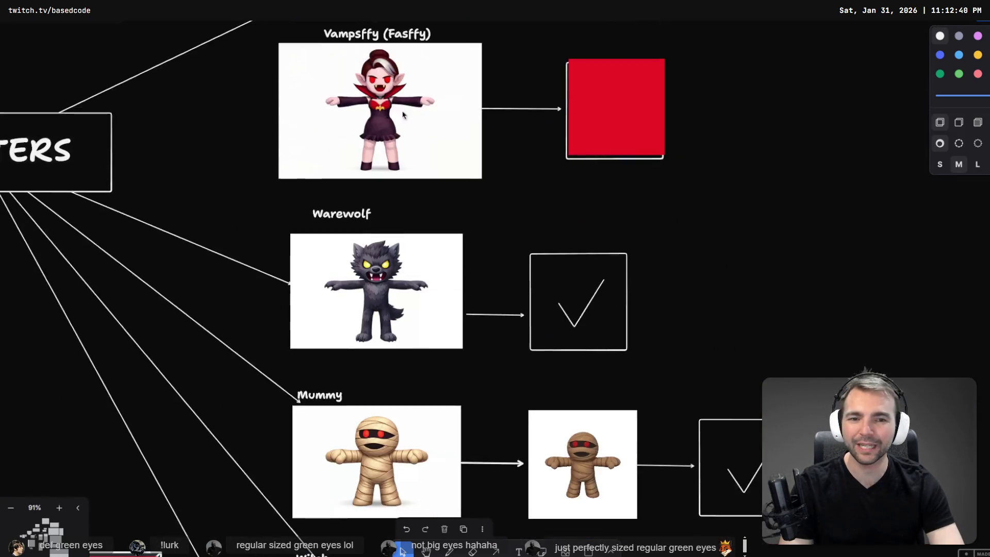
pyautogui.scroll(-15, 287, 288)
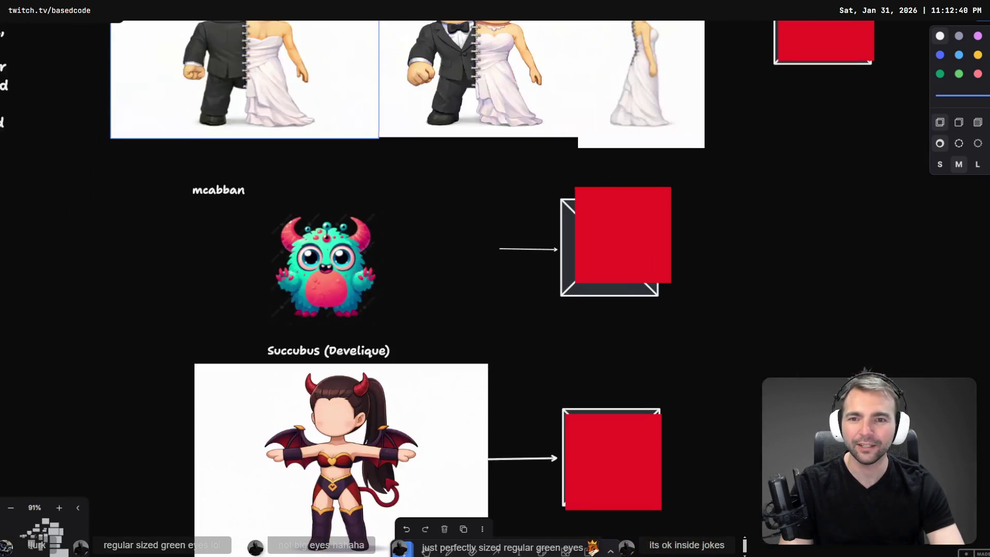
pyautogui.scroll(-3, 222, 62)
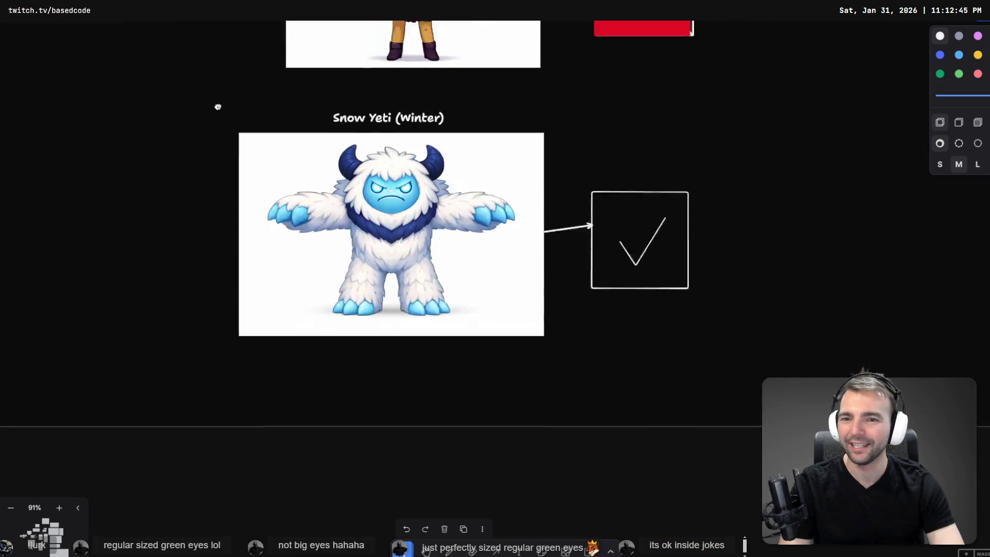
pyautogui.scroll(1, 222, 176)
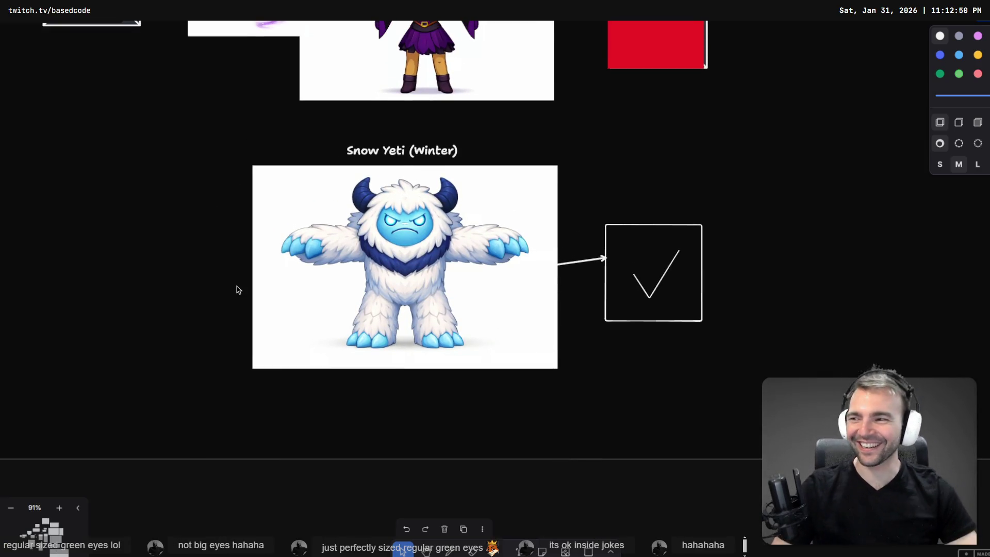
pyautogui.scroll(-8, 237, 290)
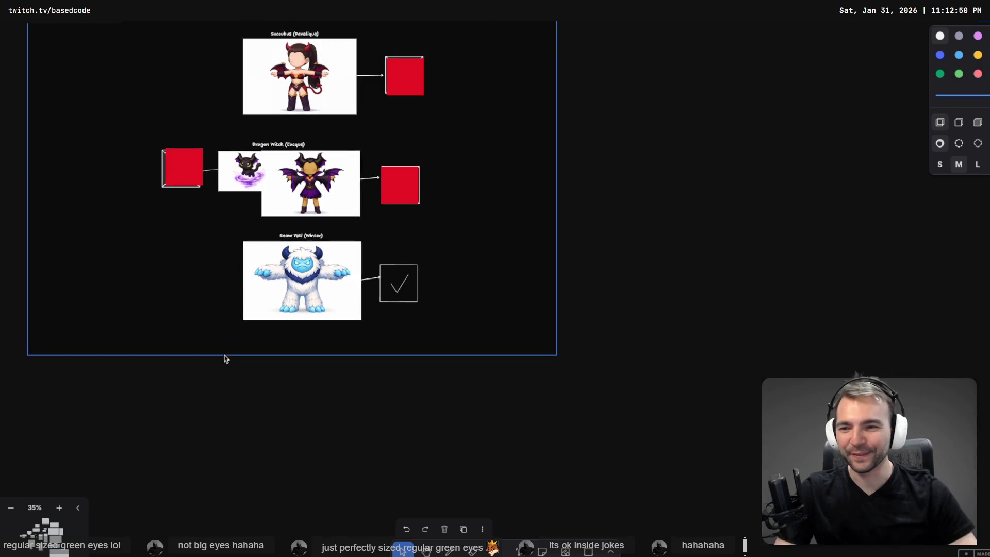
# - Extend the character frame downward and paste the worm-girl image onto the board
pyautogui.click(225, 355)
pyautogui.moveTo(228, 355); pyautogui.dragTo(253, 478)
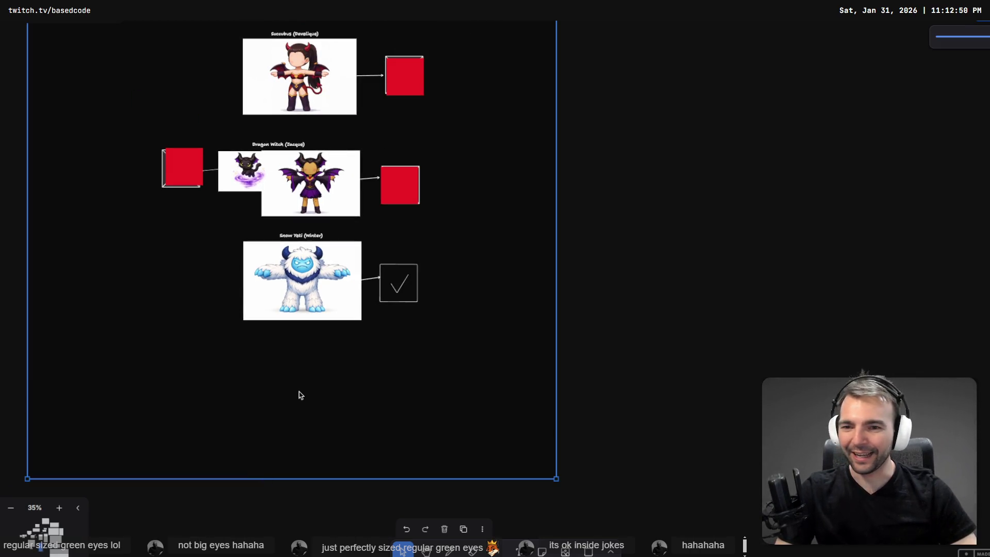
pyautogui.hotkey('ctrl', 'v')
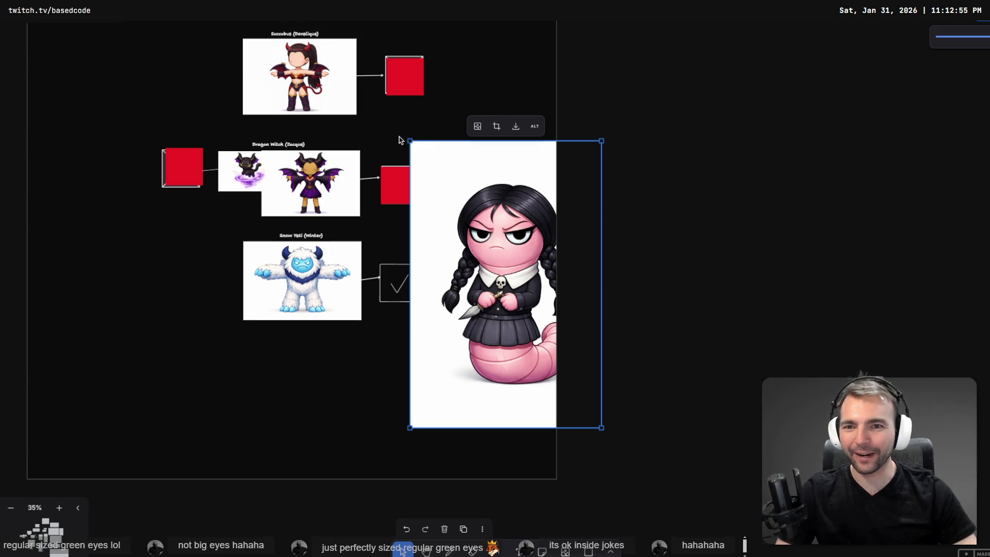
# - Shrink the worm-girl image and position it beneath the Snow Yeti
pyautogui.moveTo(410, 141); pyautogui.dragTo(528, 274)
pyautogui.moveTo(551, 333)
pyautogui.mouseDown()
pyautogui.moveTo(546, 351)
pyautogui.moveTo(299, 388)
pyautogui.mouseUp()
pyautogui.moveTo(346, 477)
pyautogui.mouseDown()
pyautogui.moveTo(301, 404)
pyautogui.moveTo(324, 427)
pyautogui.mouseUp()
pyautogui.moveTo(281, 373); pyautogui.dragTo(297, 378)
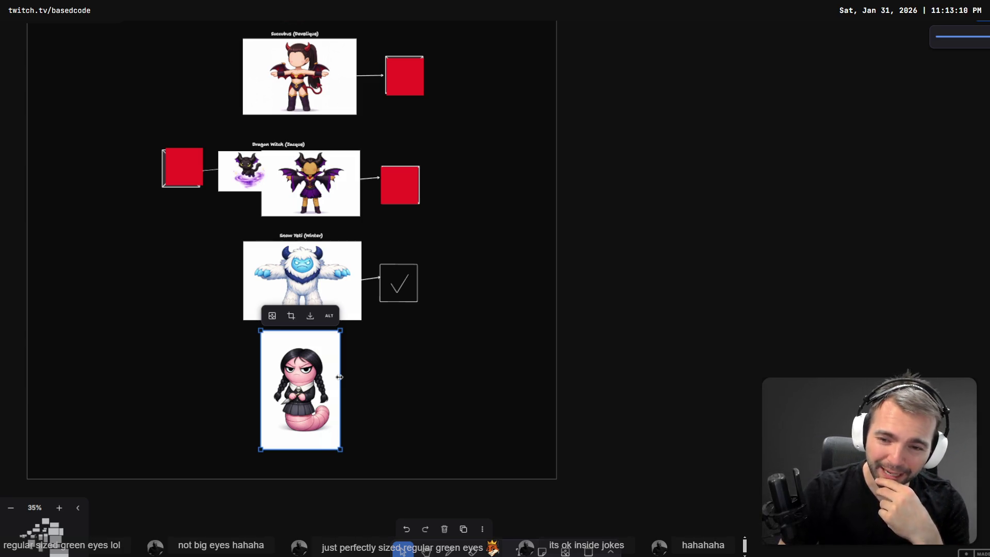
pyautogui.hotkey('alt', 'Tab')
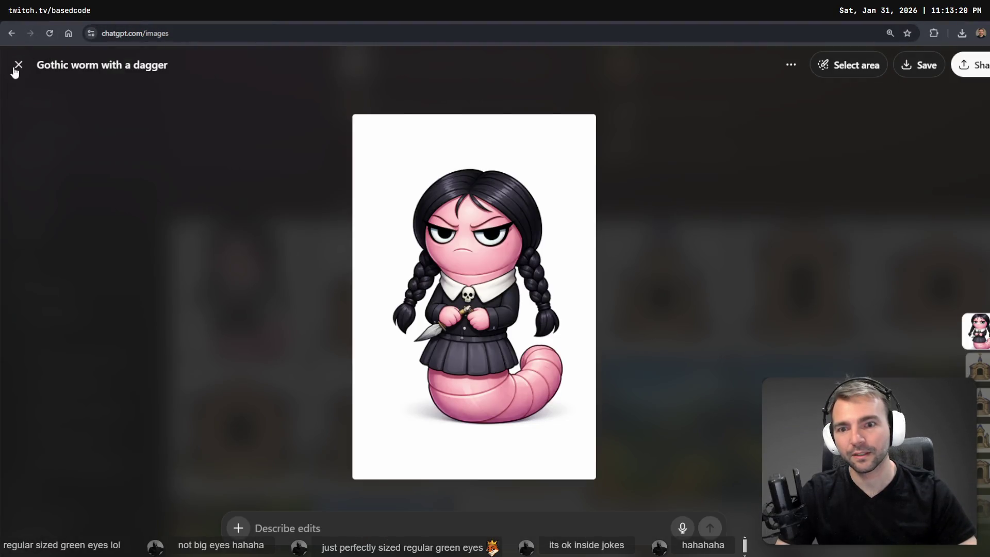
# - Close the worm image viewer and return to the Not Monsters project chat with the generating worm character
pyautogui.click(16, 69)
pyautogui.click(12, 33)
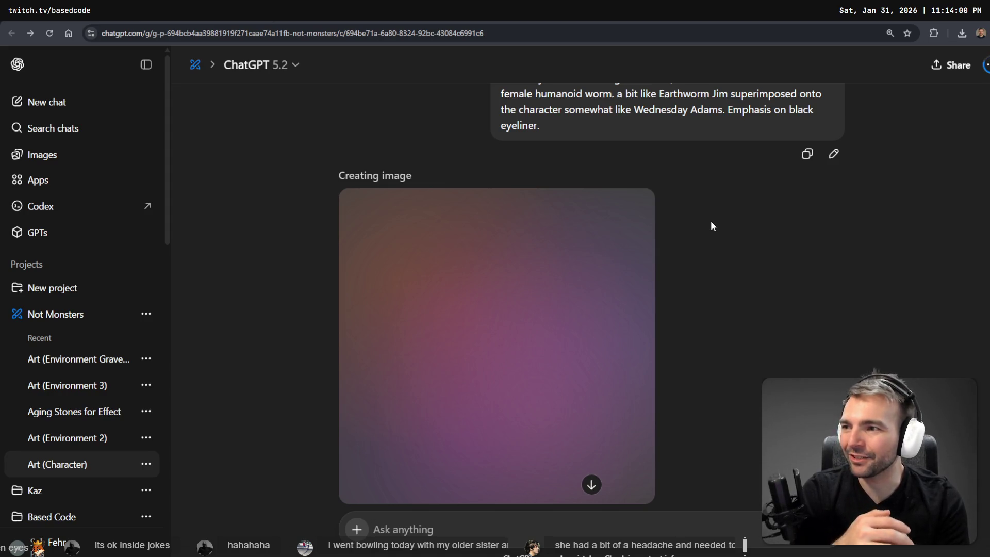
pyautogui.scroll(4, 743, 237)
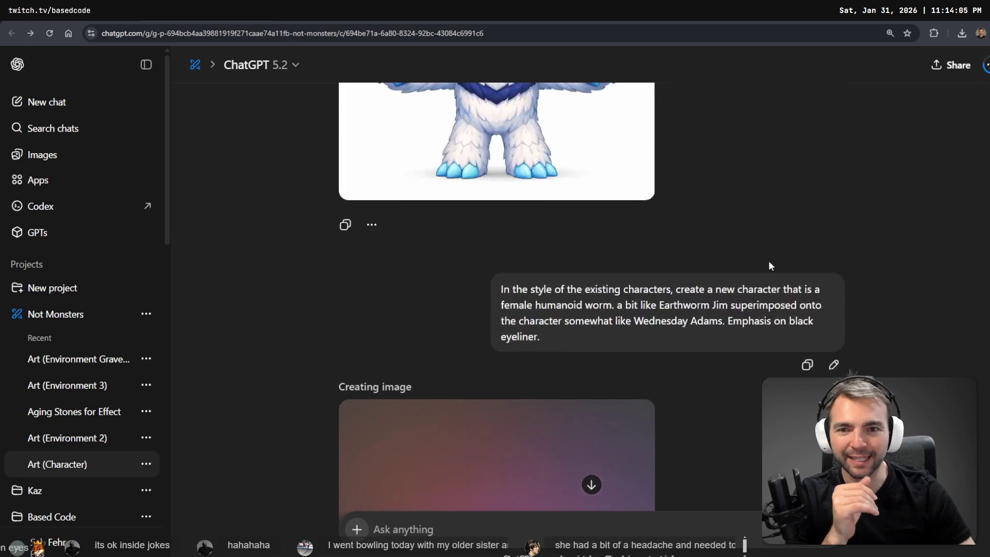
pyautogui.scroll(-5, 771, 251)
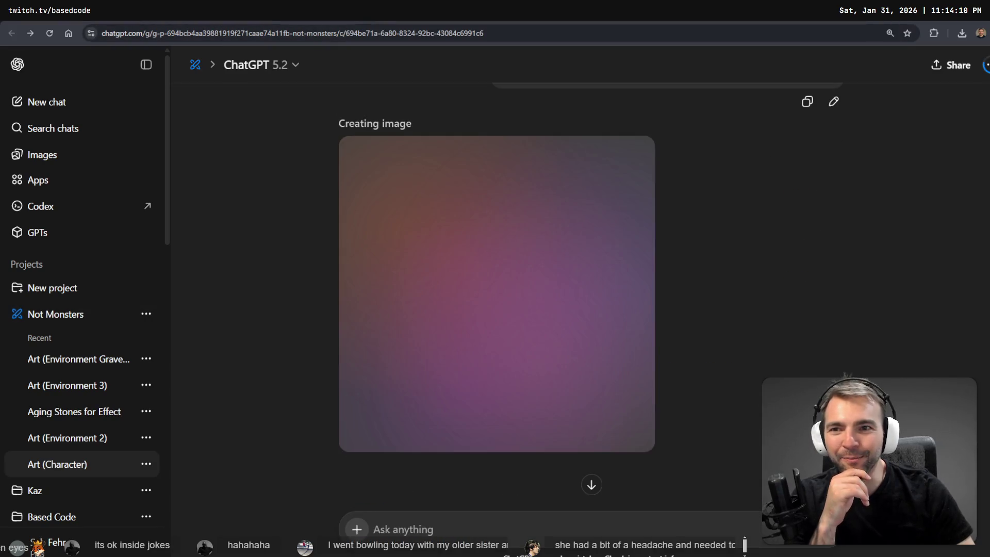
pyautogui.hotkey('alt', 'Tab')
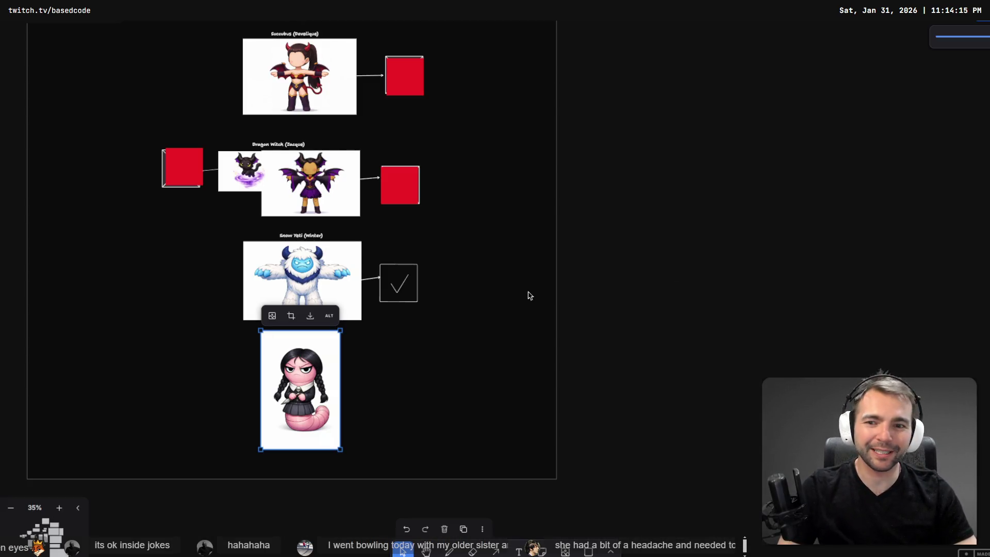
pyautogui.click(466, 395)
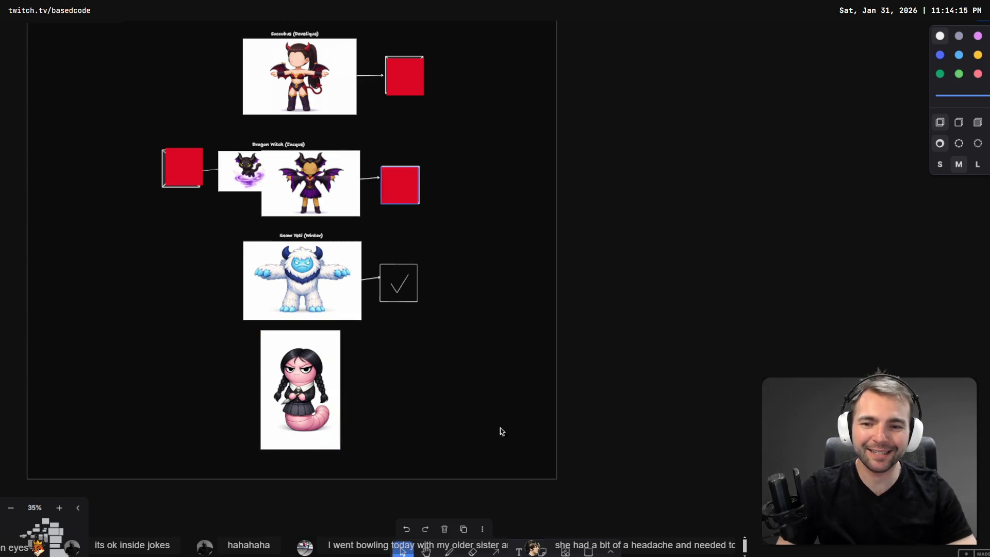
pyautogui.moveTo(365, 187)
pyautogui.mouseDown()
pyautogui.moveTo(403, 469)
pyautogui.moveTo(419, 182)
pyautogui.moveTo(420, 283)
pyautogui.mouseUp()
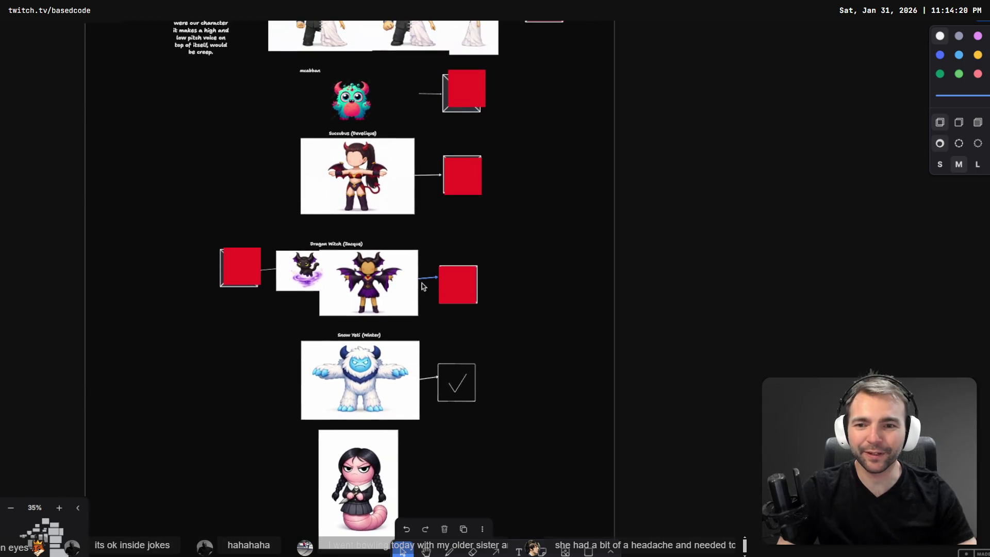
pyautogui.hotkey('alt', 'Tab')
pyautogui.scroll(5, 568, 258)
pyautogui.scroll(10, 645, 276)
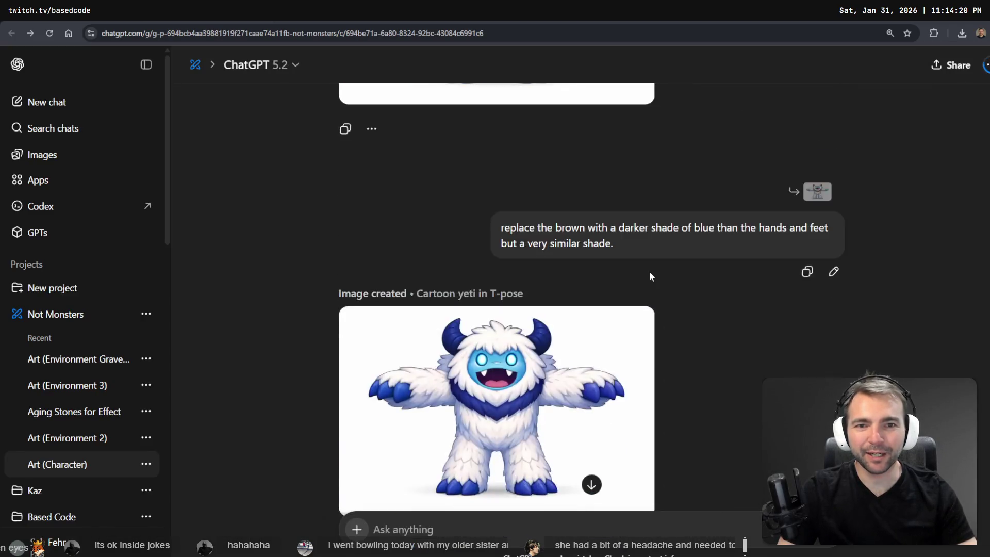
# - Open the snow yeti prompt for editing, then cancel that edit
pyautogui.scroll(-4, 707, 258)
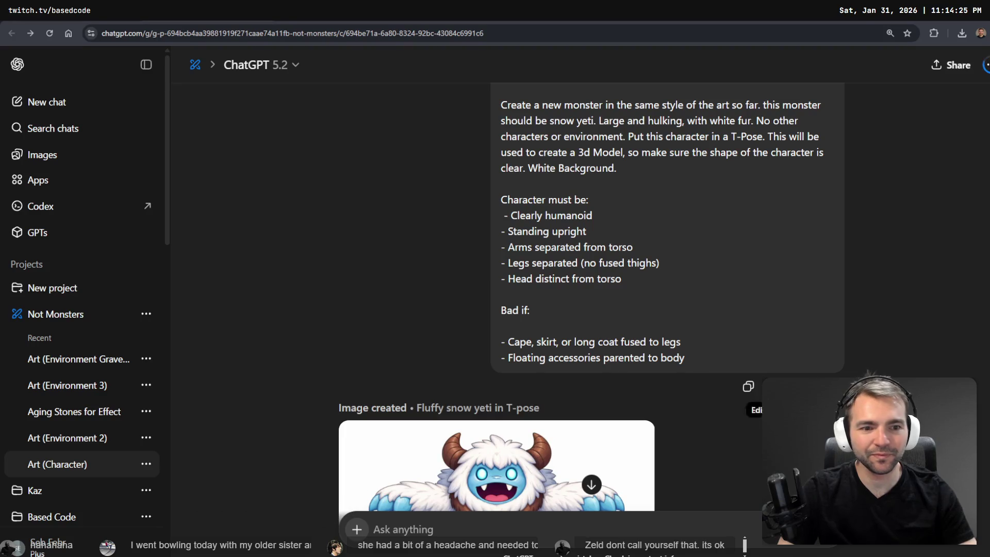
pyautogui.click(768, 386)
pyautogui.scroll(-4, 638, 408)
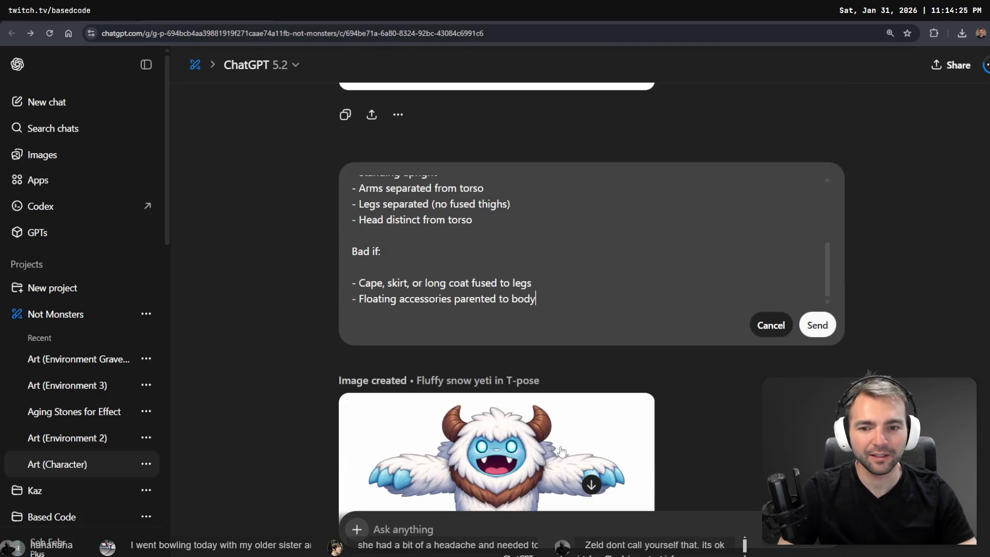
pyautogui.moveTo(571, 292)
pyautogui.mouseDown()
pyautogui.moveTo(402, 245)
pyautogui.moveTo(329, 475)
pyautogui.moveTo(330, 457)
pyautogui.mouseUp()
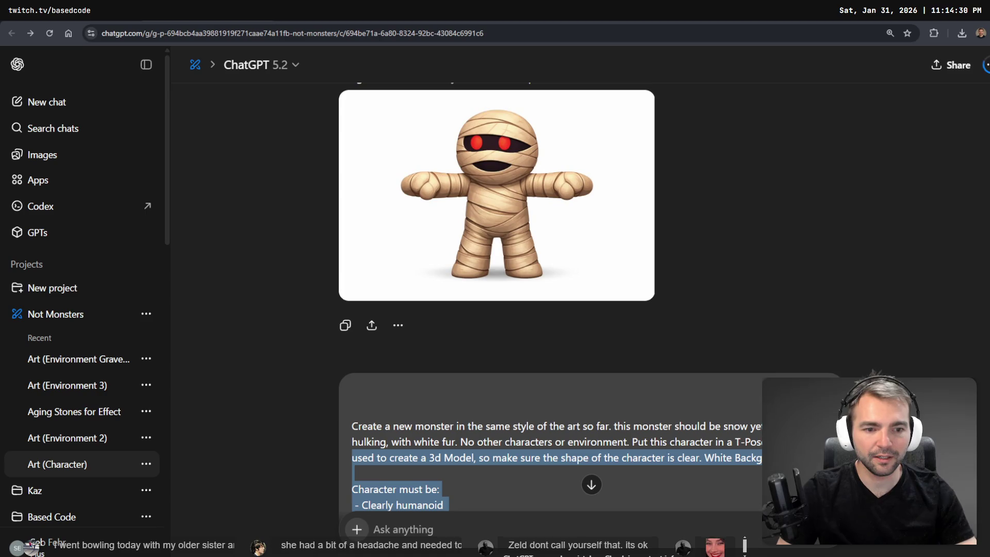
pyautogui.scroll(-10, 593, 438)
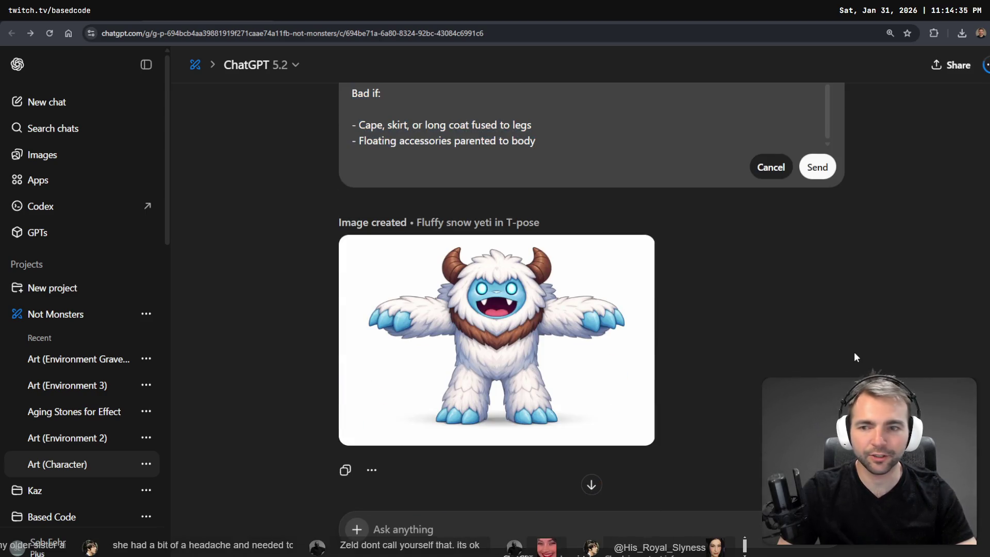
pyautogui.press('Escape')
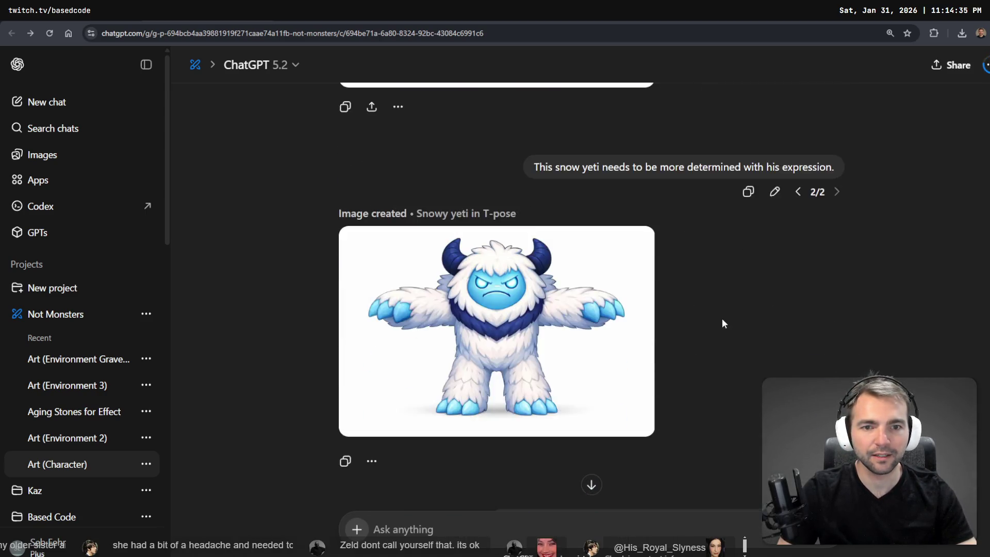
# - Append the 3D-model checklist to the worm prompt, copy it, discard the edit and reload
pyautogui.click(832, 286)
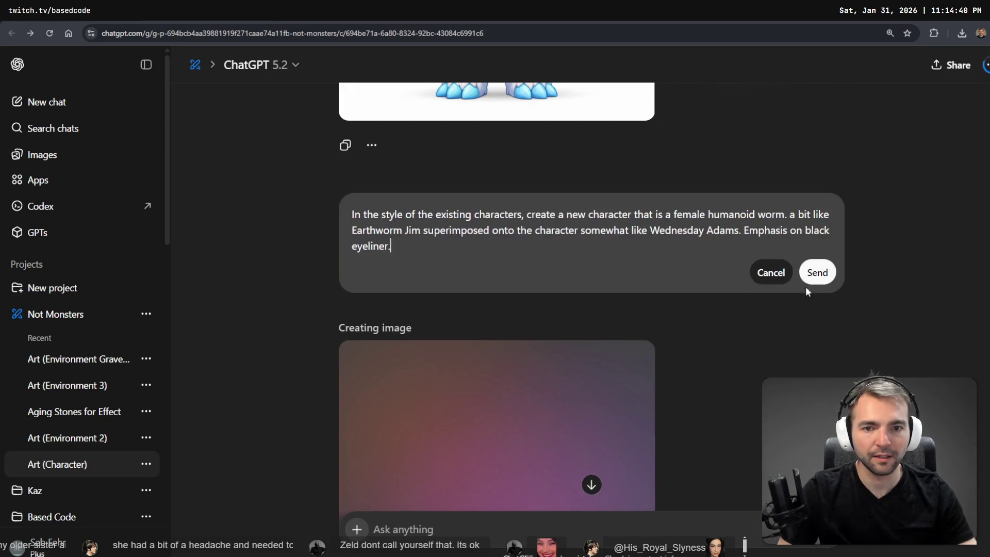
pyautogui.hotkey('shift', 'Return')
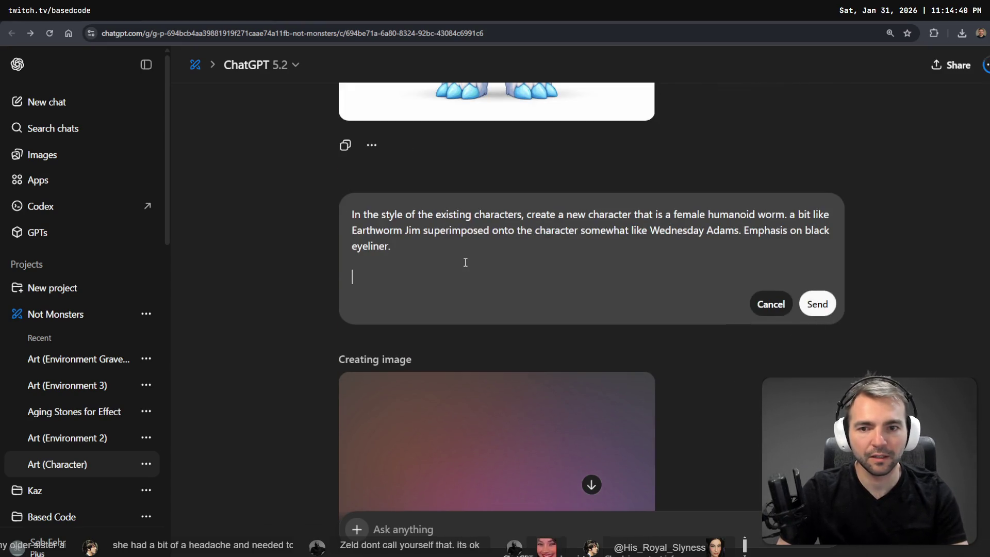
pyautogui.hotkey('ctrl', 'v')
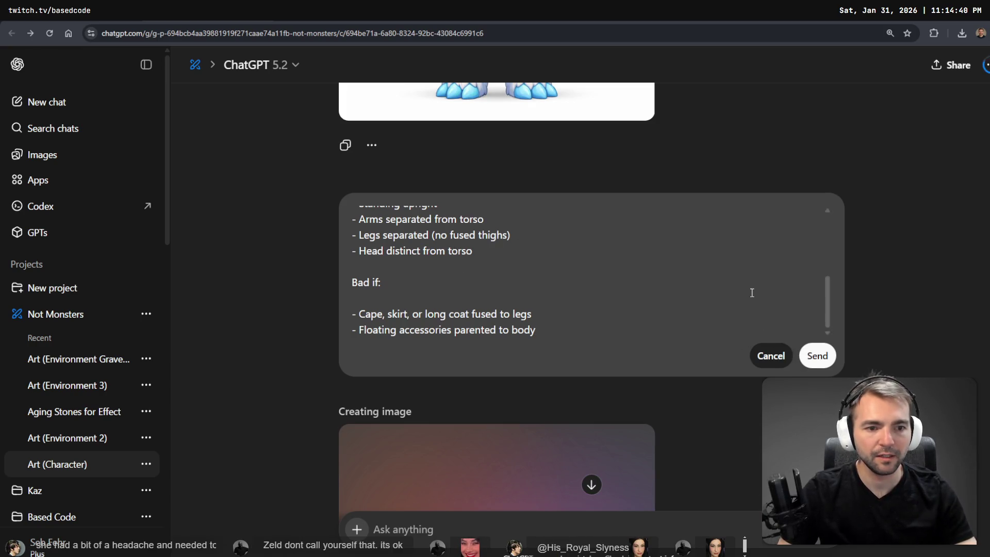
pyautogui.scroll(-6, 741, 322)
pyautogui.scroll(10, 755, 328)
pyautogui.scroll(-4, 756, 328)
pyautogui.hotkey('ctrl', 'a')
pyautogui.click(770, 331)
pyautogui.scroll(4, 690, 383)
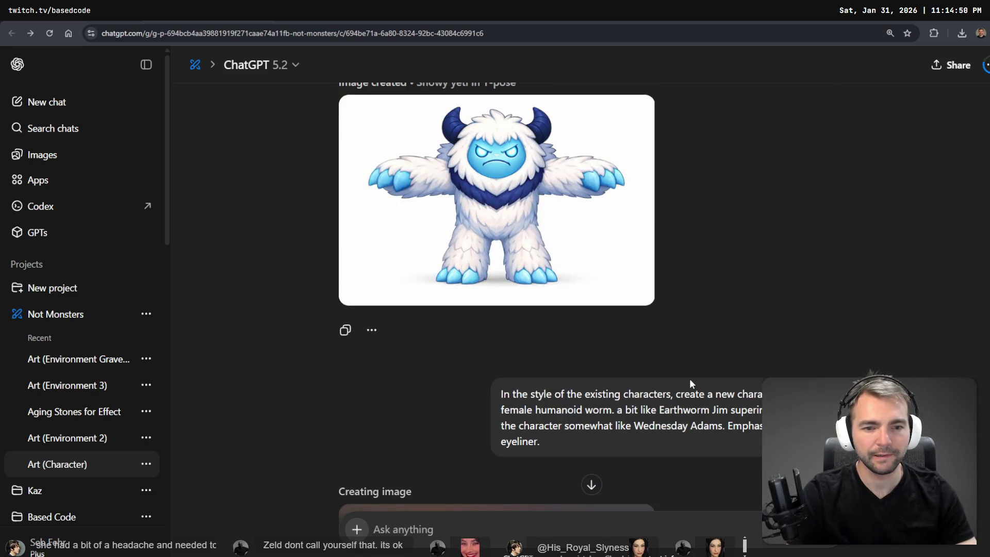
pyautogui.press('F5')
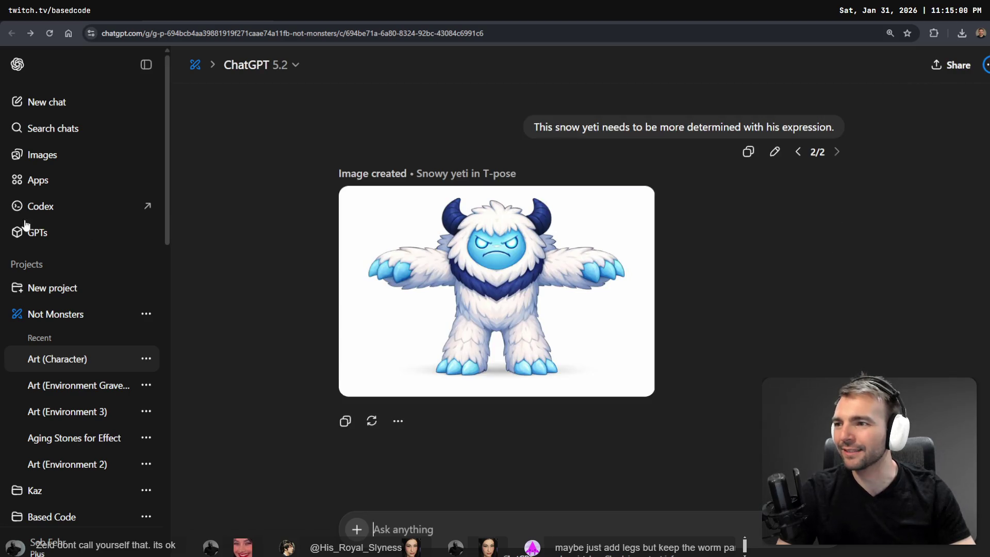
# - Paste the full worm character prompt into the message box with a line break after 'Background.'
pyautogui.scroll(4, 788, 242)
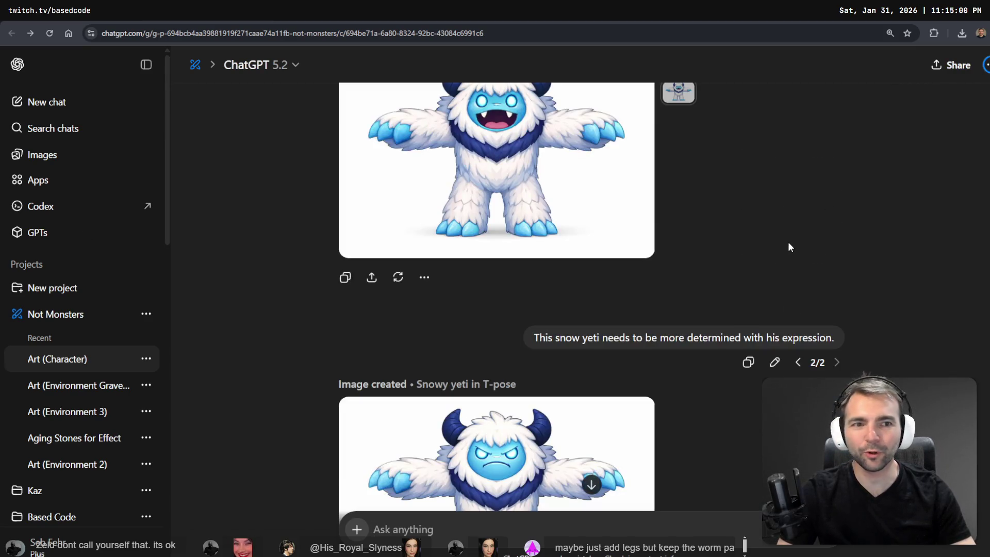
pyautogui.click(592, 479)
pyautogui.hotkey('ctrl', 'v')
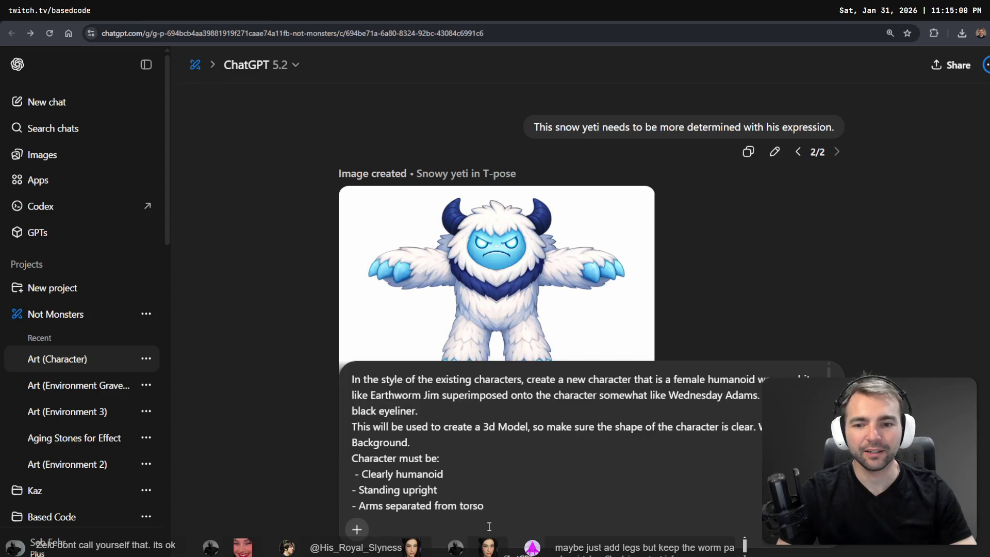
pyautogui.scroll(-3, 413, 442)
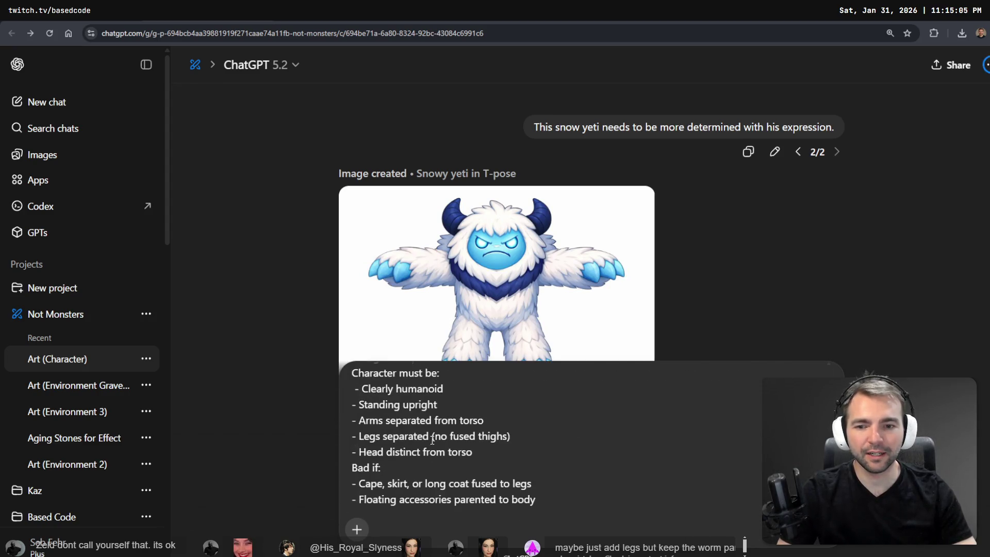
pyautogui.scroll(3, 431, 434)
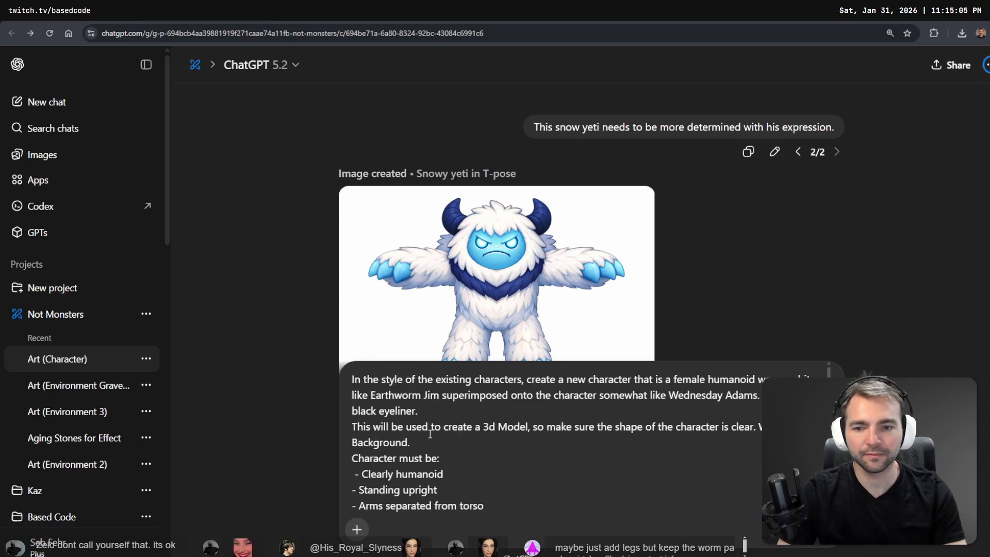
pyautogui.moveTo(431, 435); pyautogui.dragTo(435, 435)
pyautogui.click(434, 438)
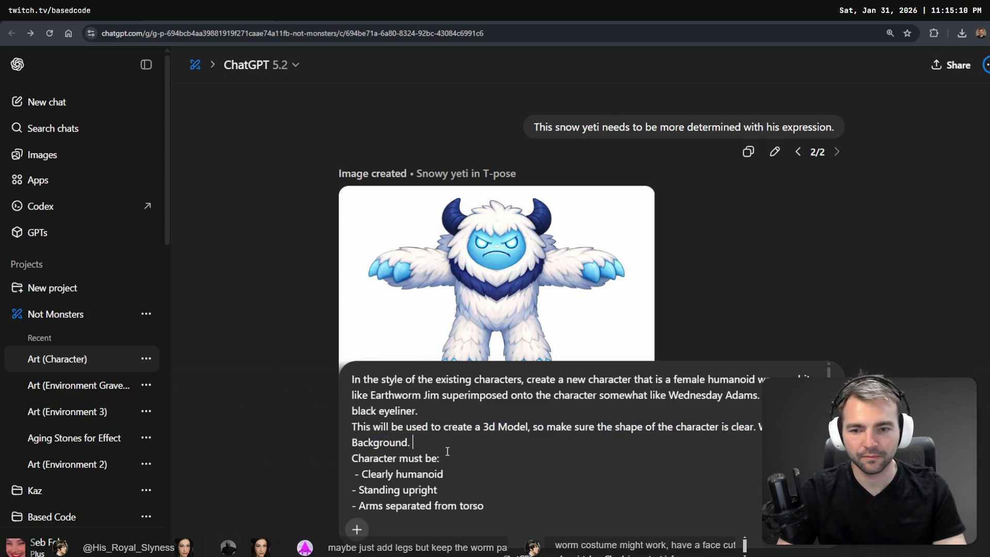
pyautogui.hotkey('shift', 'Return')
# - Add a blank line after the head requirement and send the worm character request
pyautogui.scroll(-3, 447, 451)
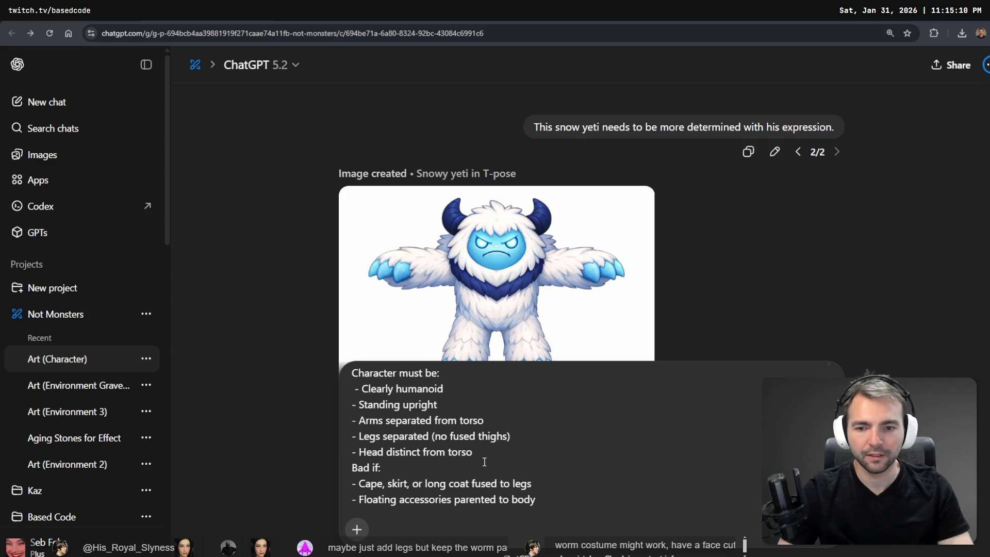
pyautogui.scroll(3, 498, 454)
pyautogui.scroll(-5, 465, 444)
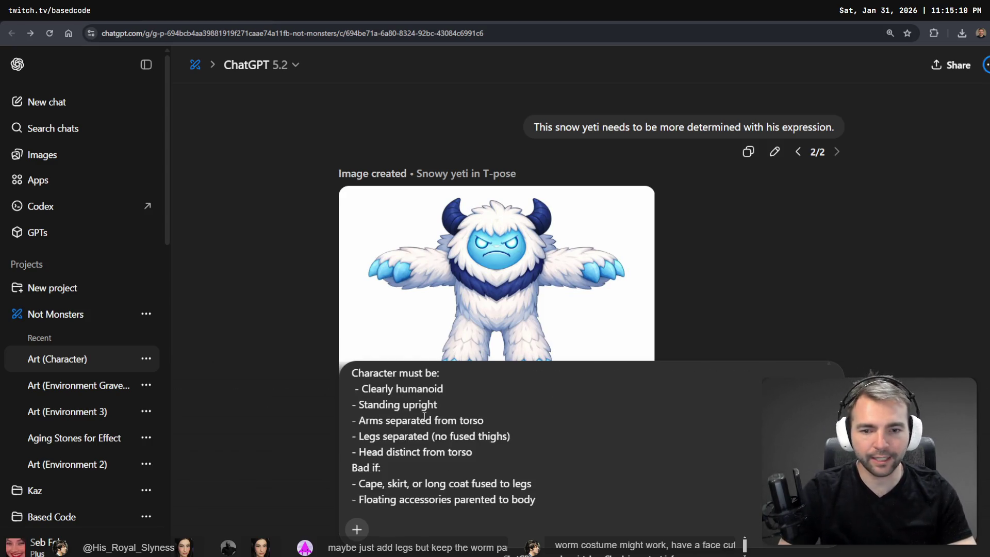
pyautogui.hotkey('shift', 'Return')
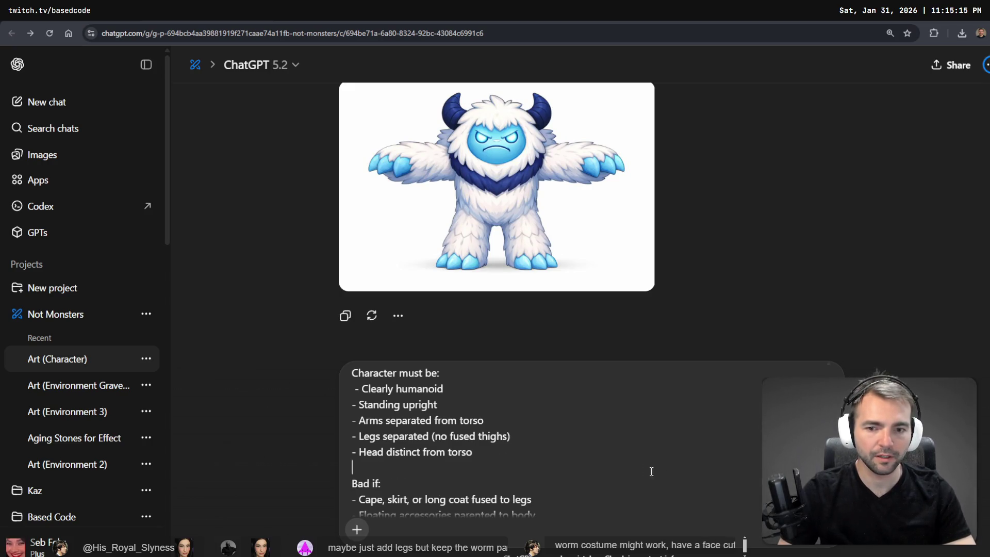
pyautogui.press('Return')
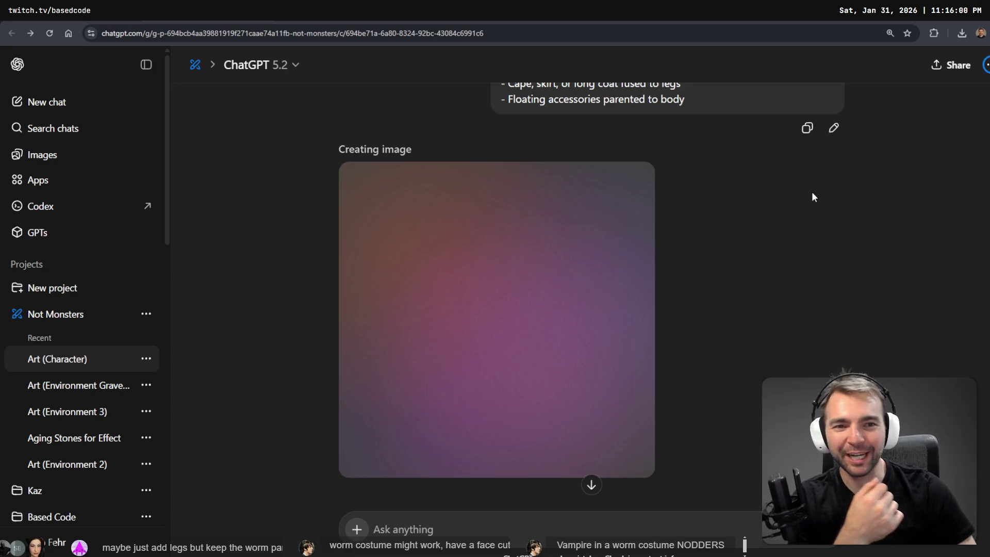
# - Browse the chat while the image generates, then search the Not Monsters chat list for 'Character'
pyautogui.scroll(10, 812, 191)
pyautogui.scroll(3, 803, 186)
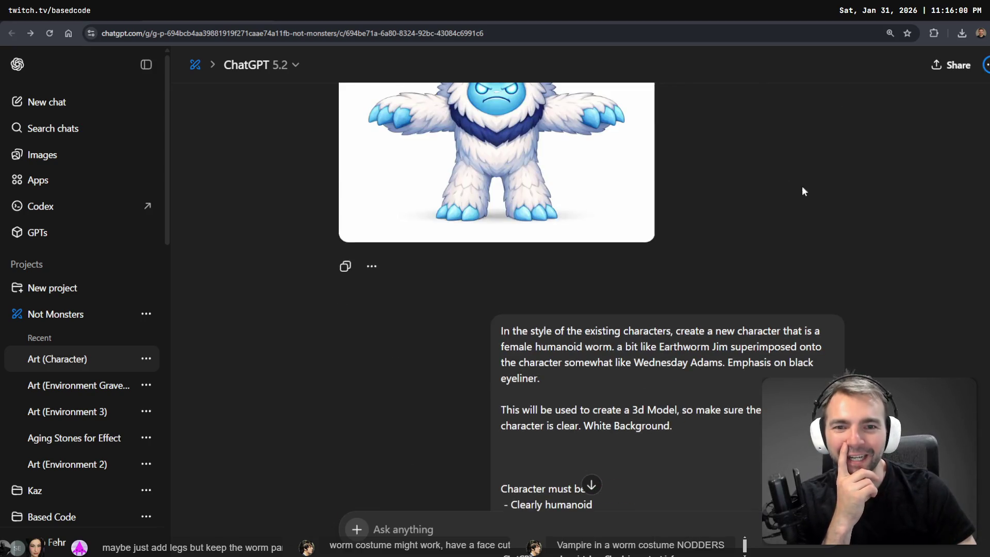
pyautogui.scroll(-7, 773, 196)
pyautogui.scroll(-5, 516, 374)
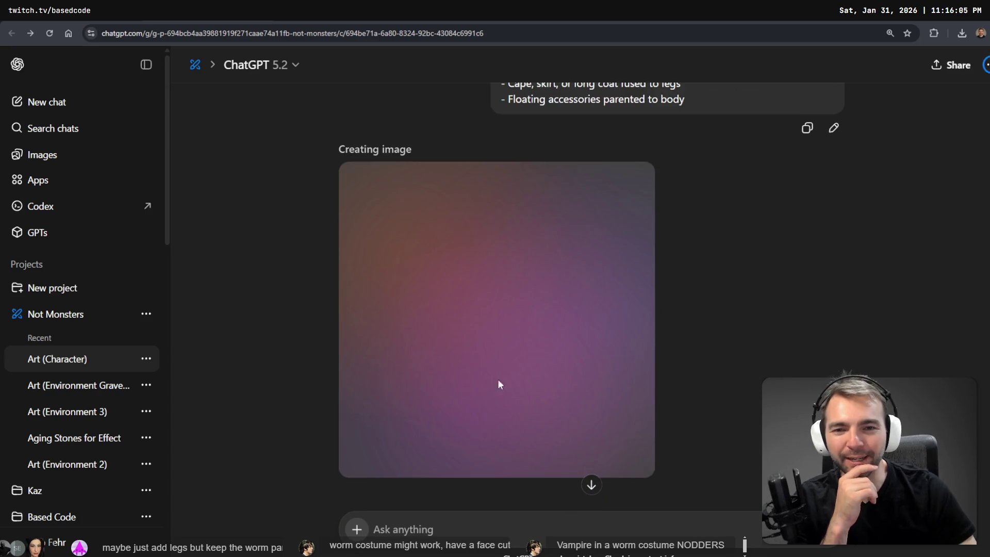
pyautogui.scroll(7, 611, 400)
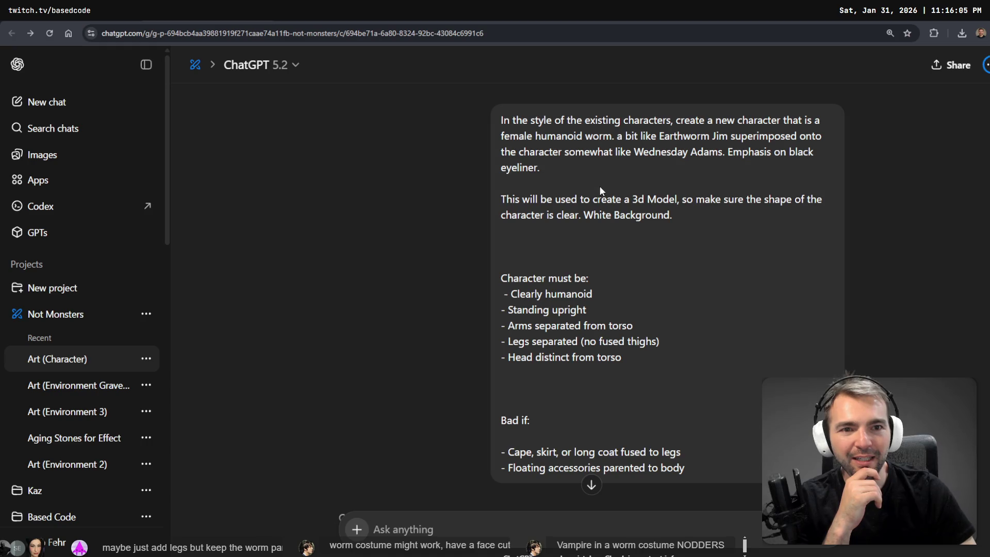
pyautogui.scroll(-8, 586, 217)
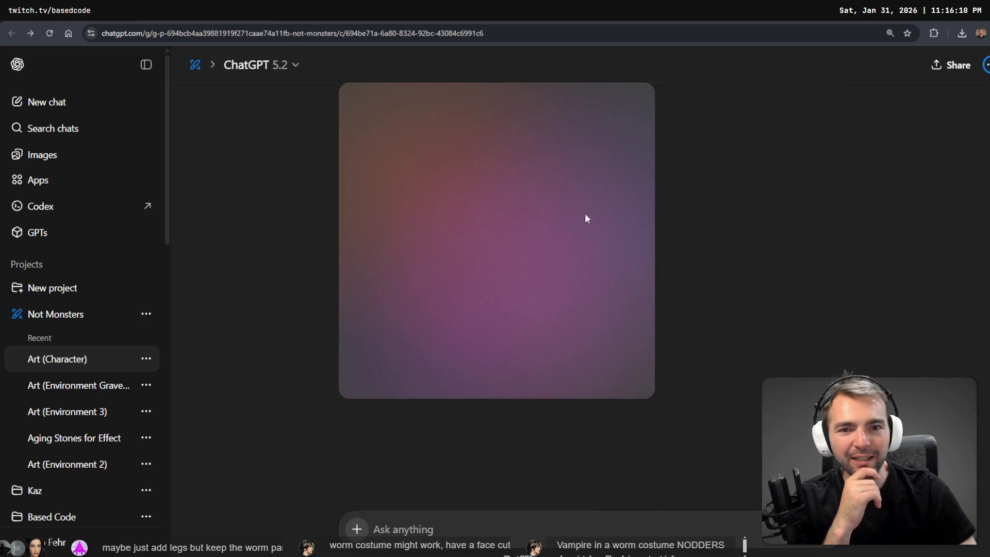
pyautogui.scroll(2, 546, 377)
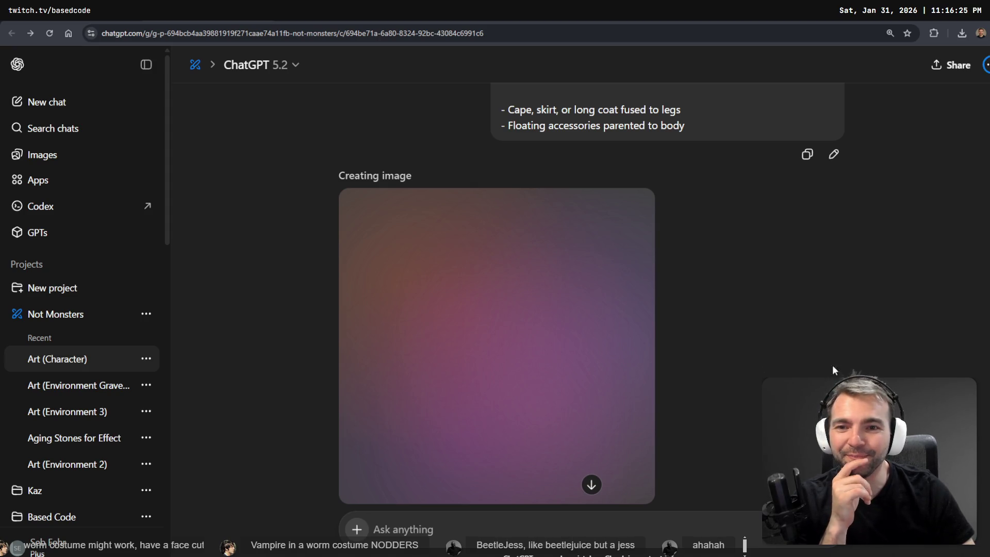
pyautogui.scroll(-2, 664, 375)
pyautogui.scroll(2, 664, 375)
pyautogui.hotkey('alt', 'Left')
pyautogui.hotkey('ctrl', 'f')
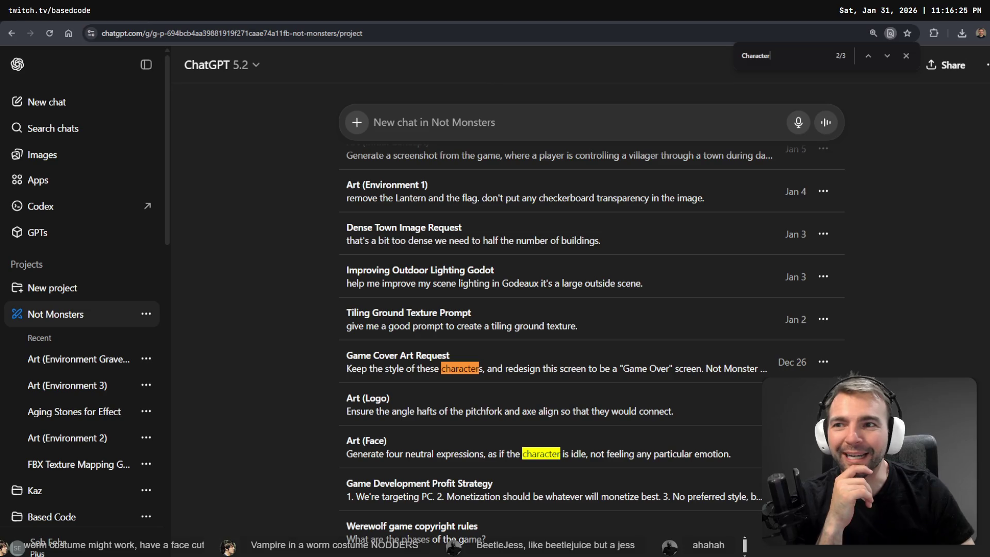
# - Check the still-generating worm image in the Art (Character) chat, then go to the Images gallery
pyautogui.hotkey('alt', 'Right')
pyautogui.scroll(-1, 394, 157)
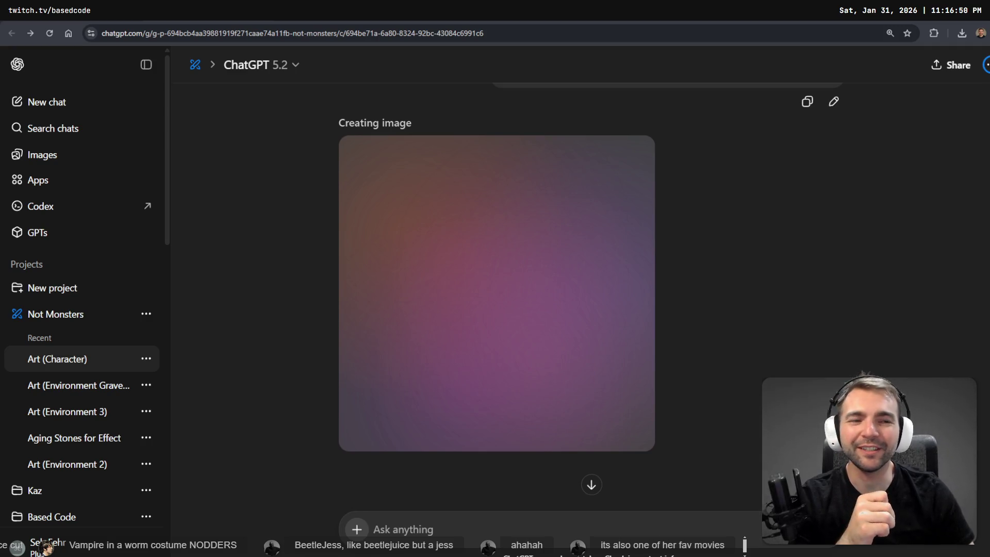
pyautogui.scroll(5, 876, 246)
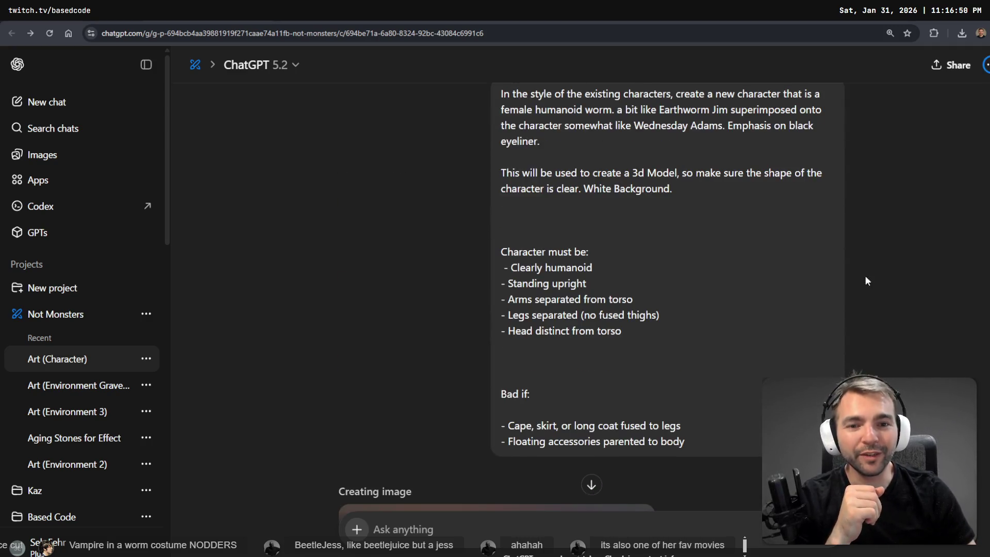
pyautogui.scroll(-10, 851, 351)
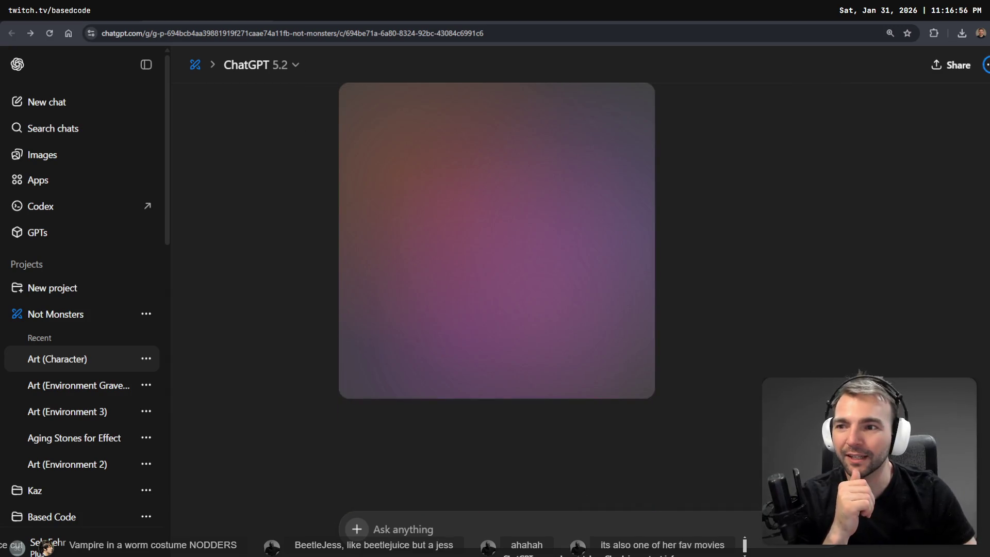
pyautogui.click(47, 155)
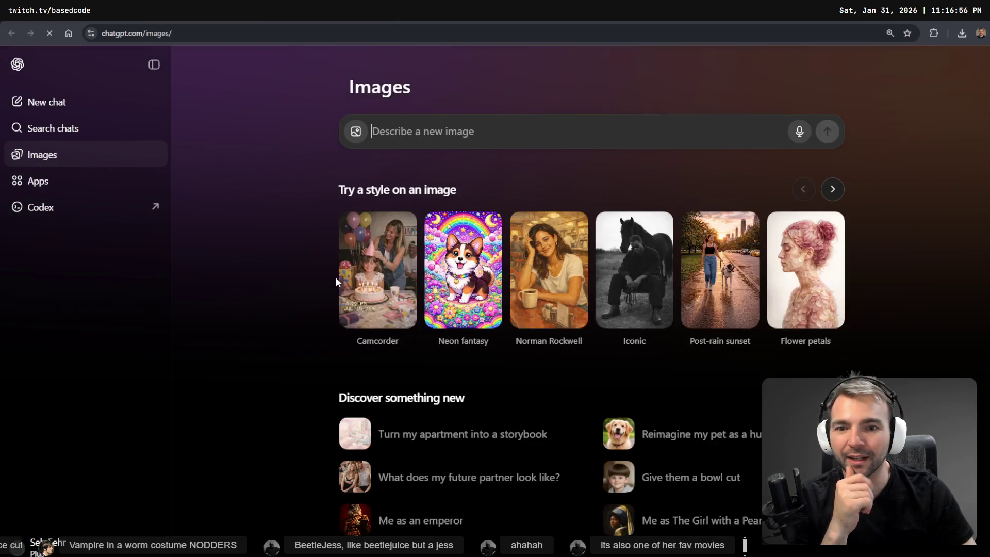
# - View the new worm Wednesday image full size, then return to the Art (Character) chat
pyautogui.scroll(-6, 397, 354)
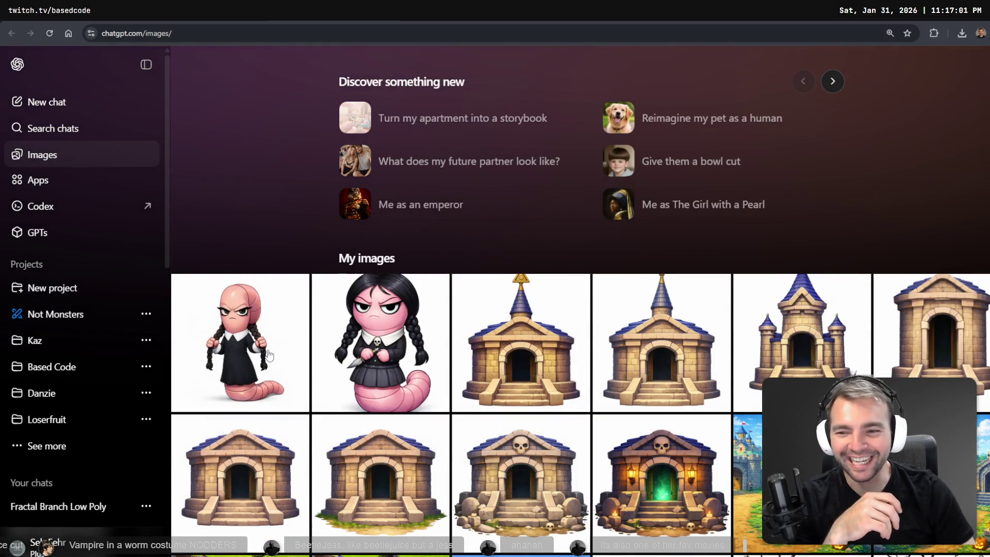
pyautogui.click(276, 326)
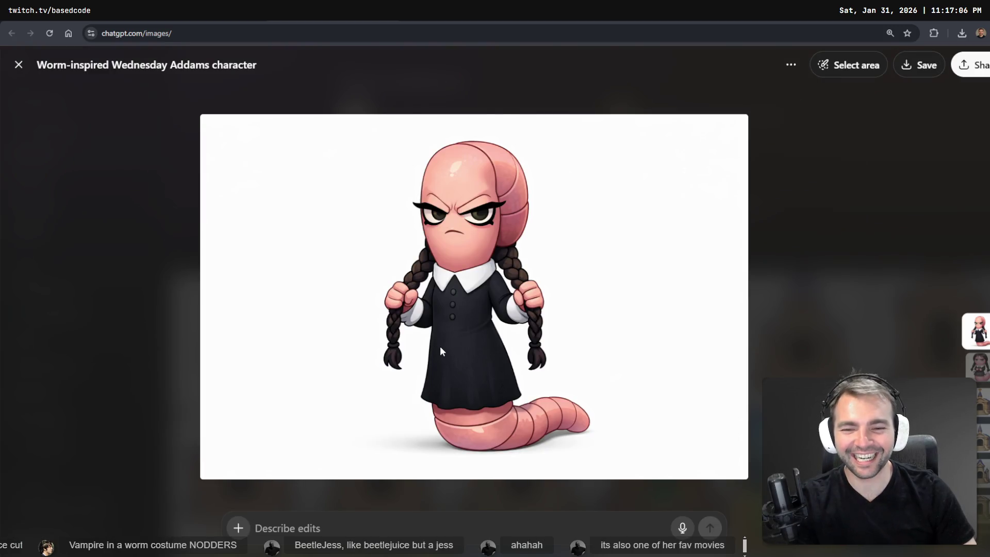
pyautogui.press('Escape')
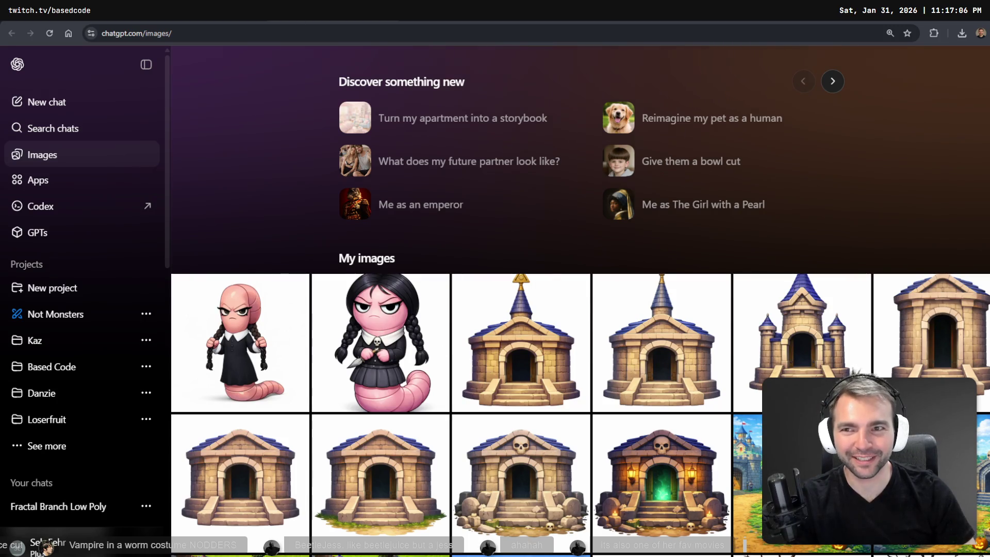
pyautogui.click(441, 352)
# - Reload the stuck yeti chat and step back and forward through history to it
pyautogui.scroll(3, 714, 327)
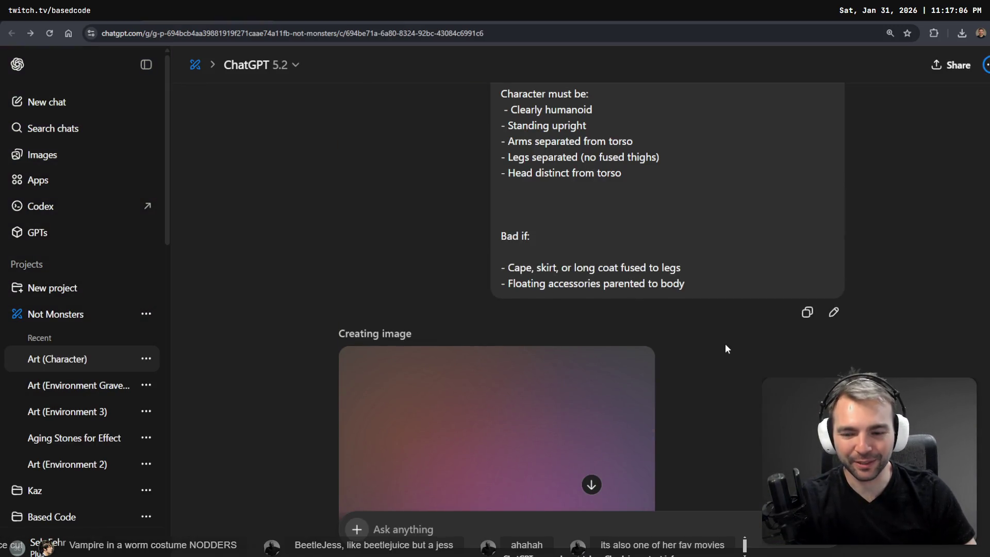
pyautogui.scroll(-1, 731, 348)
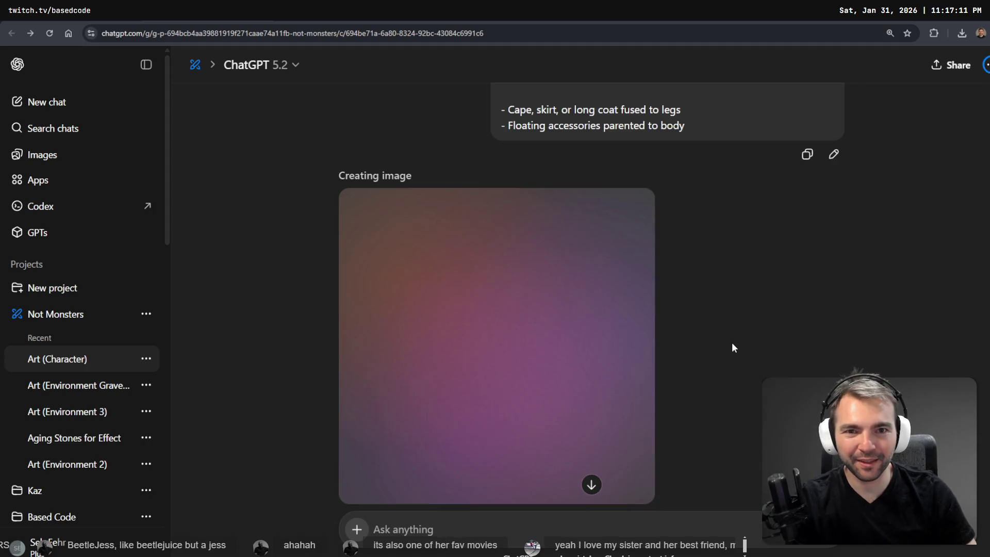
pyautogui.press('F5')
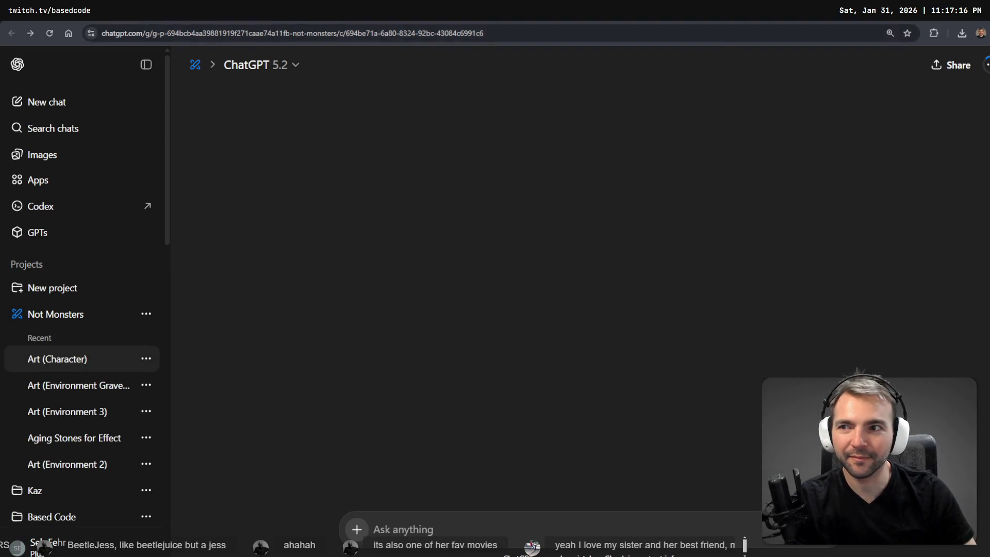
pyautogui.hotkey('alt', 'Left')
pyautogui.hotkey('alt', 'Left')
pyautogui.hotkey('alt', 'Left')
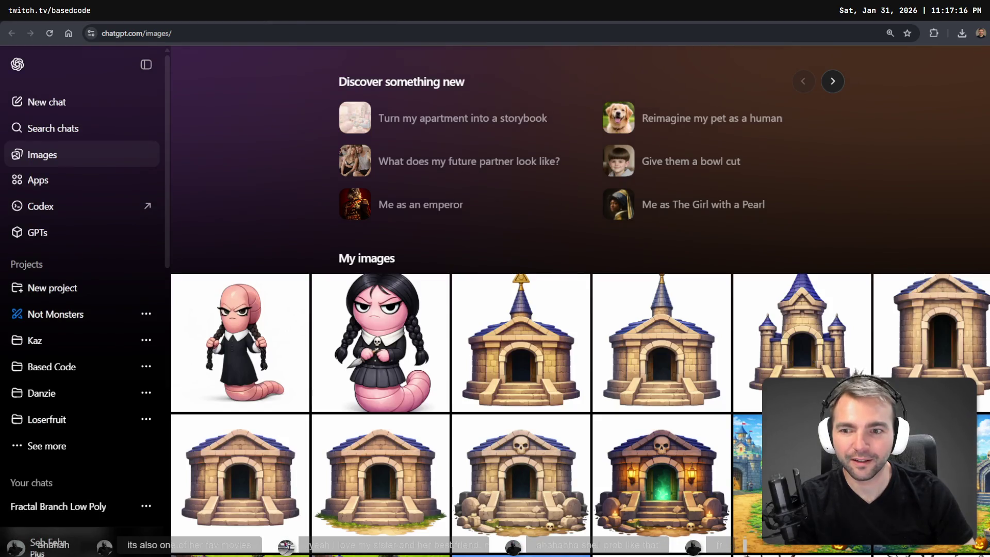
pyautogui.hotkey('alt', 'Right')
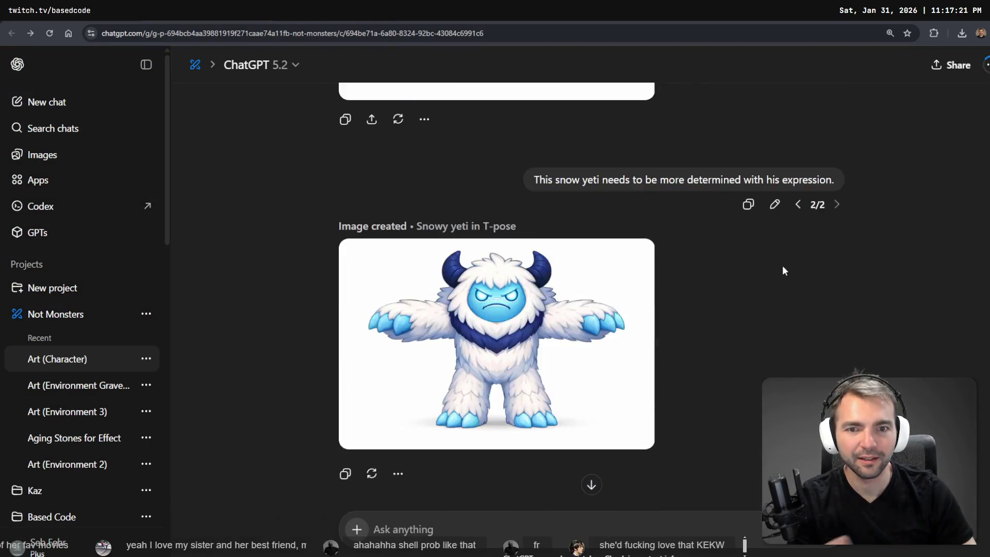
# - From the Images gallery, open the worm Wednesday image's source chat via Open in chat
pyautogui.scroll(-1, 784, 271)
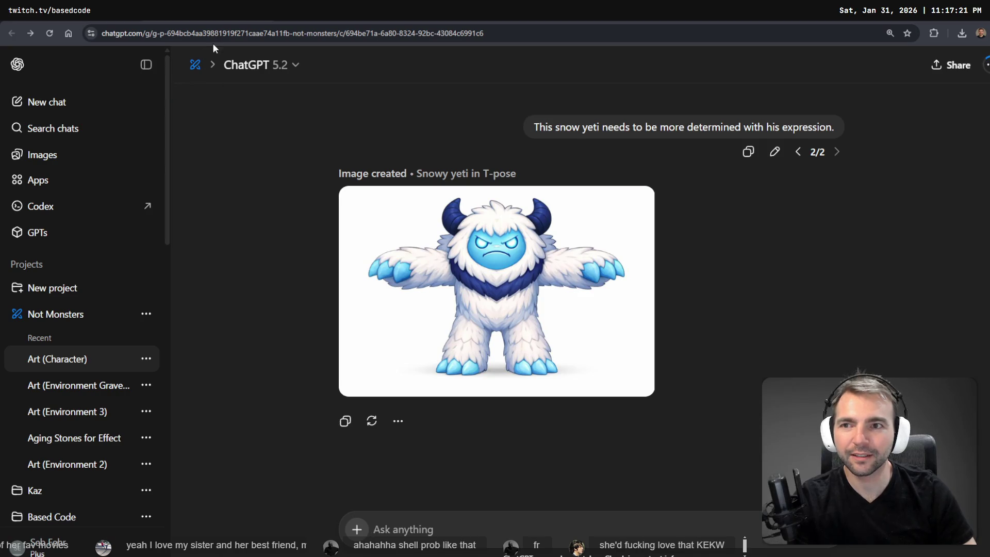
pyautogui.hotkey('alt', 'Left')
pyautogui.click(281, 334)
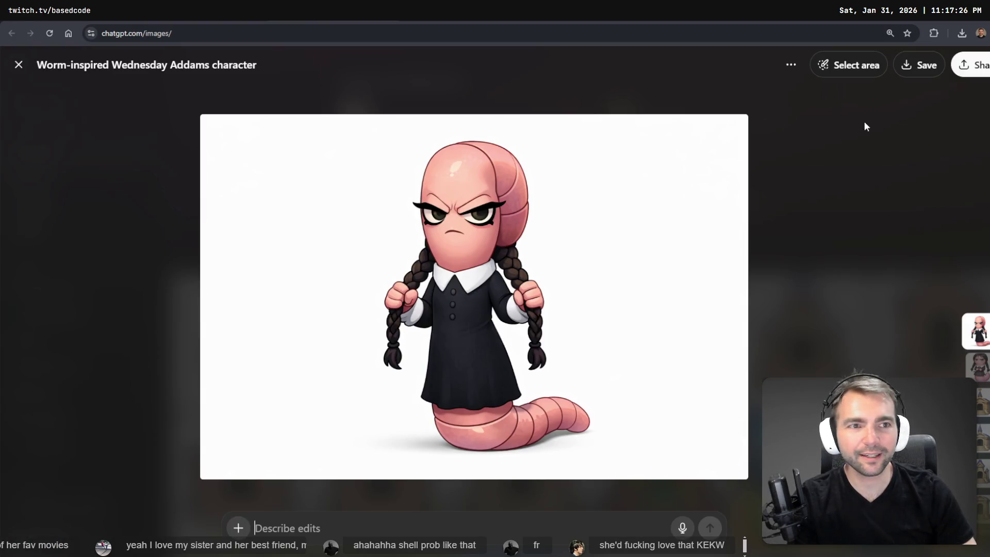
pyautogui.click(791, 65)
pyautogui.click(815, 104)
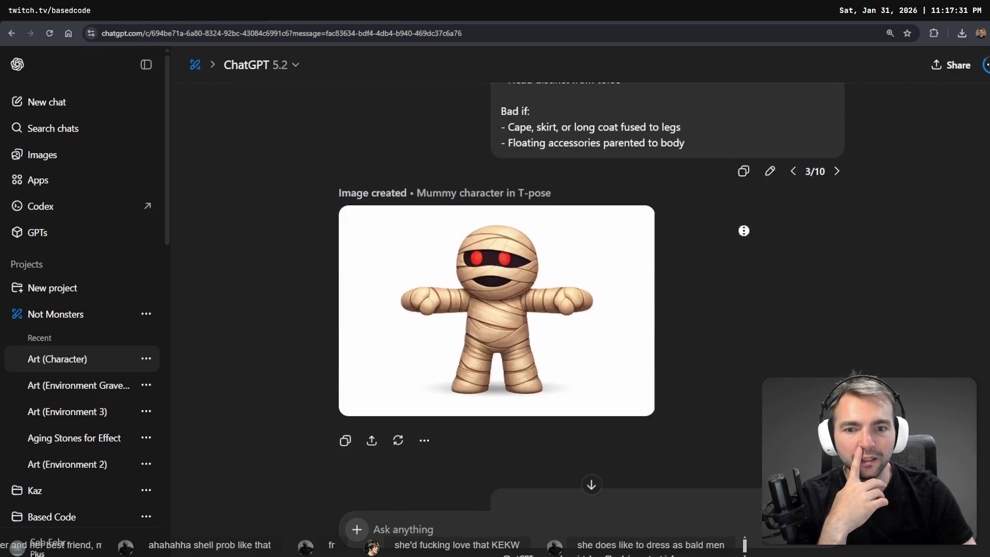
# - Compare the terrifying yeti prompt version with the more determined one, keeping the determined version
pyautogui.scroll(10, 751, 465)
pyautogui.scroll(5, 757, 426)
pyautogui.scroll(-5, 757, 426)
pyautogui.scroll(-5, 751, 457)
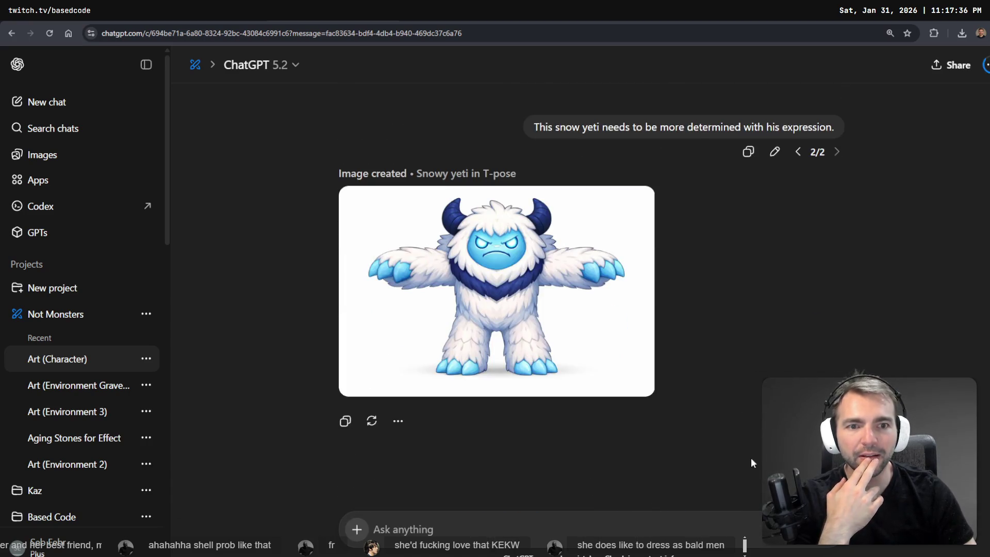
pyautogui.click(798, 152)
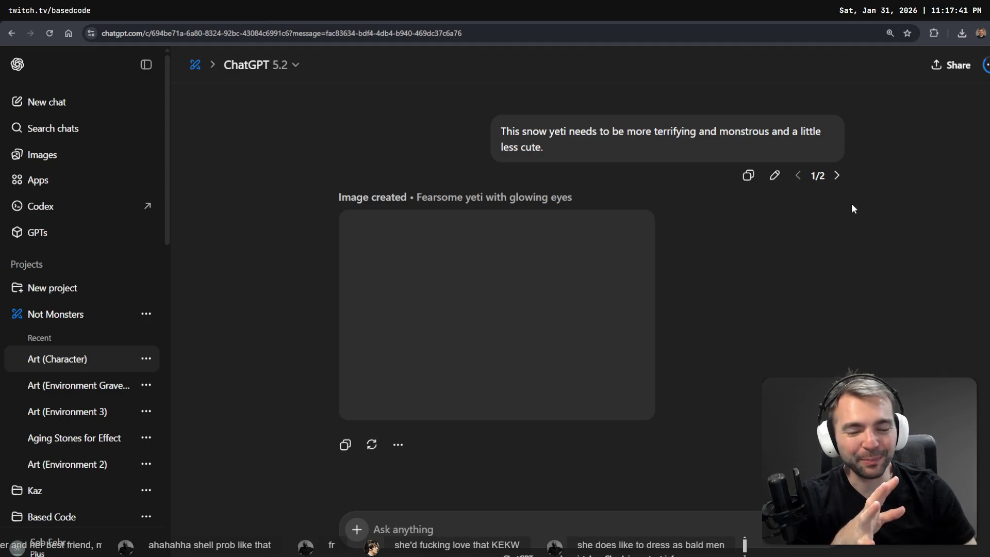
pyautogui.click(836, 175)
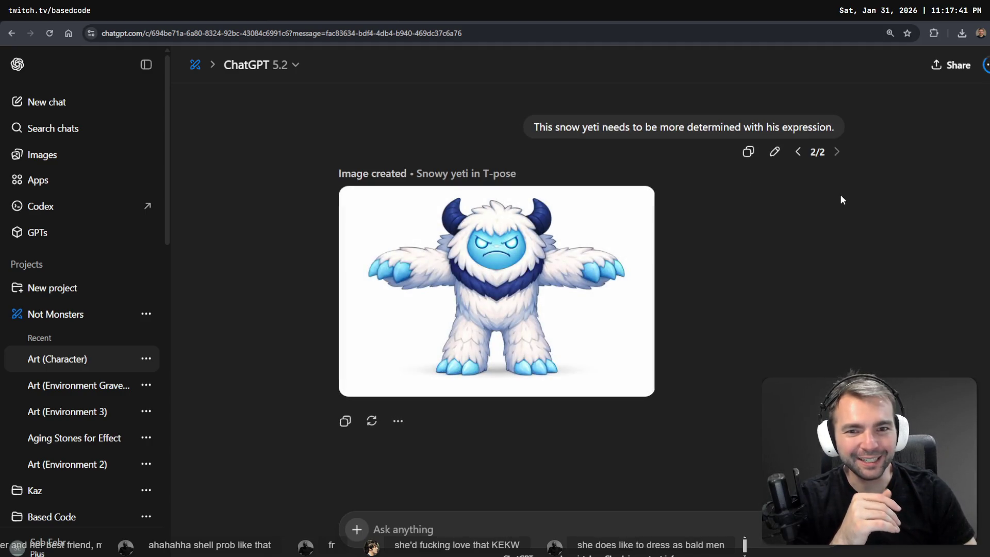
# - Scroll up to the original snow yeti prompt and open it for editing
pyautogui.scroll(15, 840, 199)
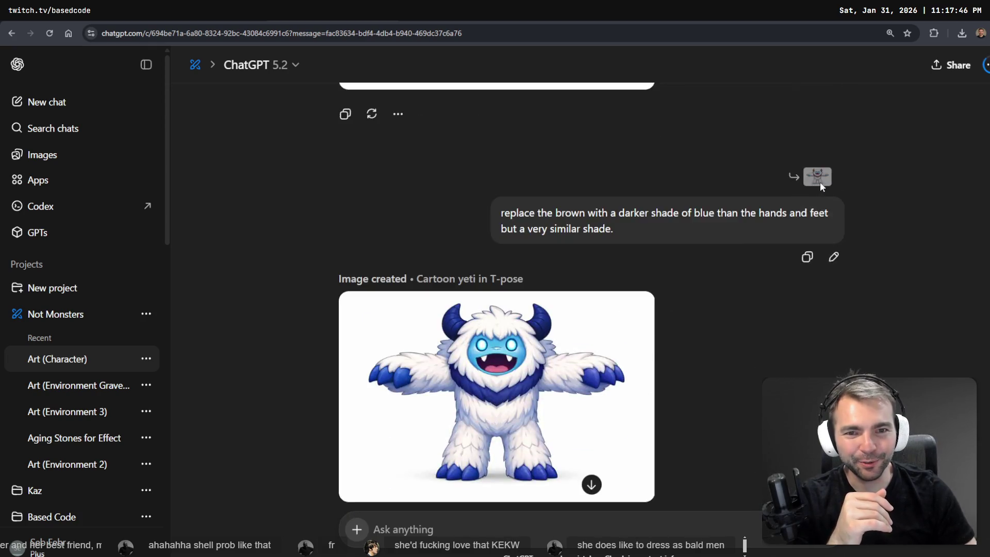
pyautogui.scroll(15, 820, 181)
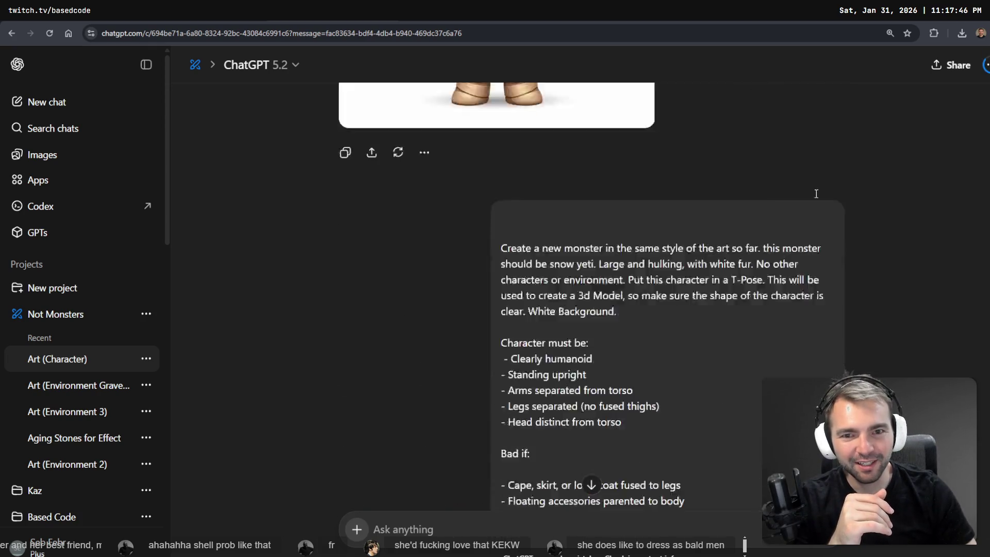
pyautogui.scroll(-3, 816, 194)
pyautogui.click(763, 419)
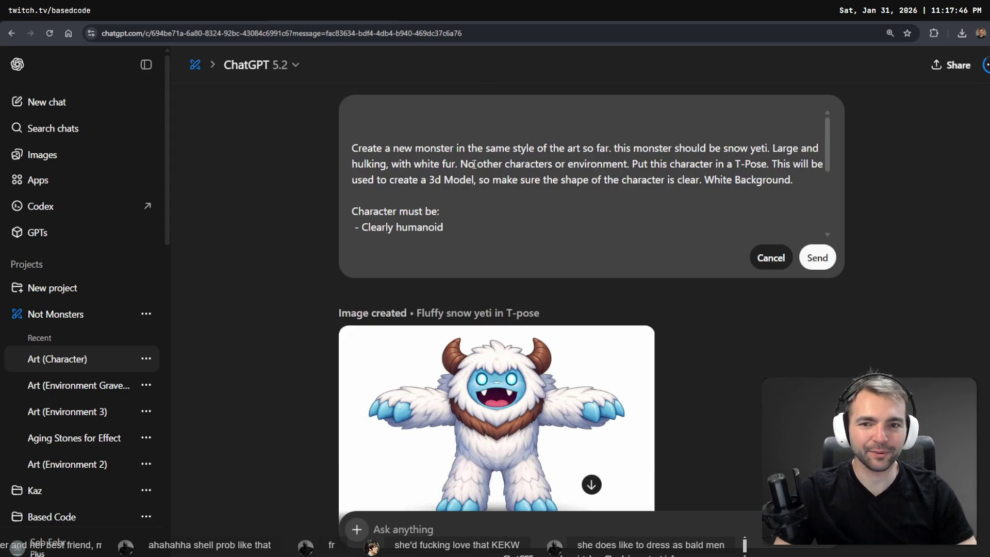
# - Replace the snow yeti line with 'This monster should be inspired by Wednesday Adams, and'
pyautogui.press('F5')
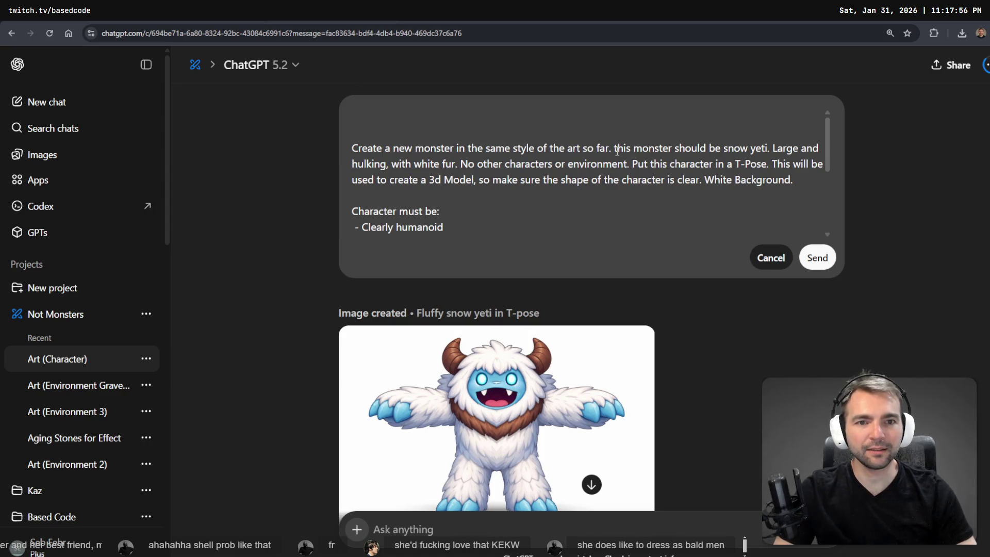
pyautogui.moveTo(769, 148)
pyautogui.mouseDown()
pyautogui.moveTo(617, 164)
pyautogui.moveTo(614, 148)
pyautogui.mouseUp()
pyautogui.press('BackSpace')
pyautogui.write('This monster should b')
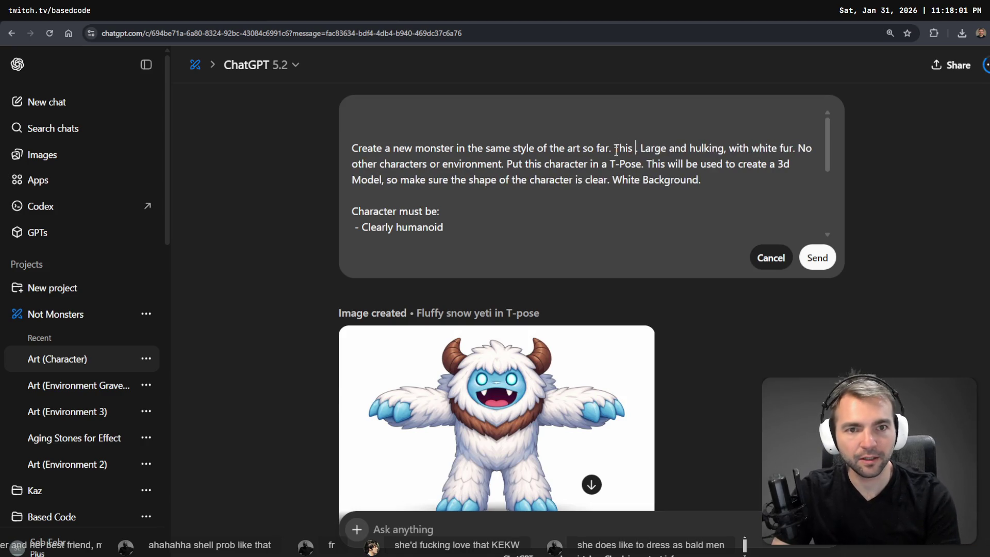
pyautogui.write('e inspired')
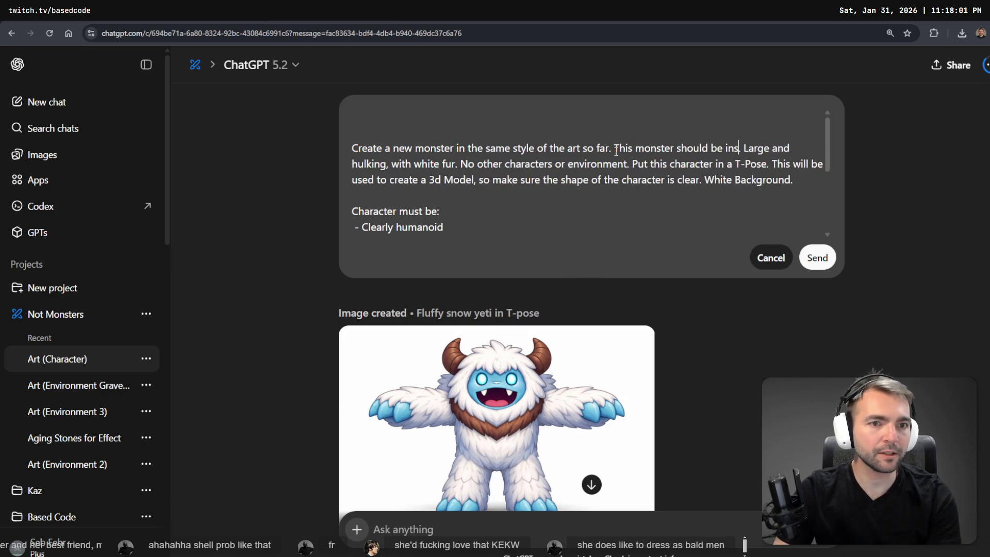
pyautogui.hotkey('ctrl', 'BackSpace')
pyautogui.write('inpsired')
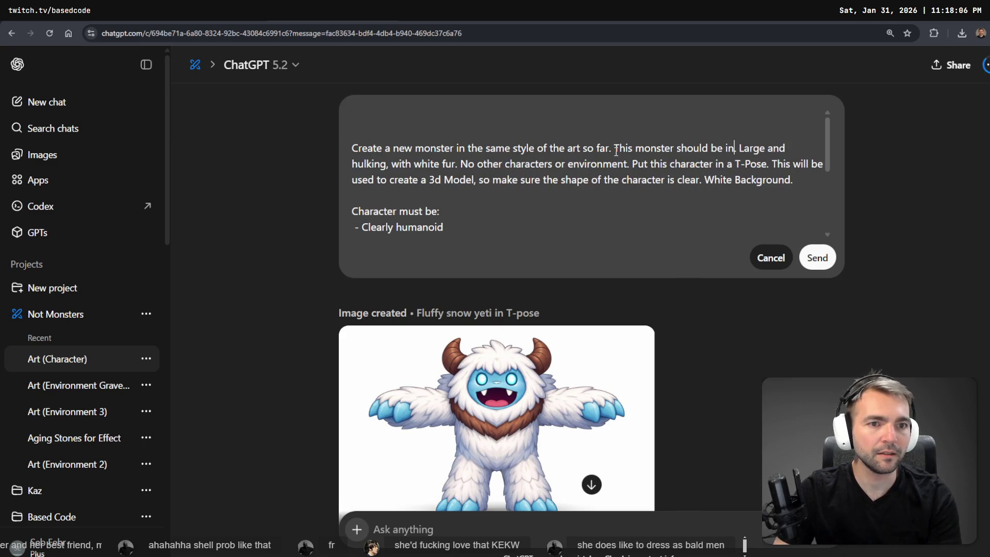
pyautogui.hotkey('ctrl', 'BackSpace')
pyautogui.write('inspired by we')
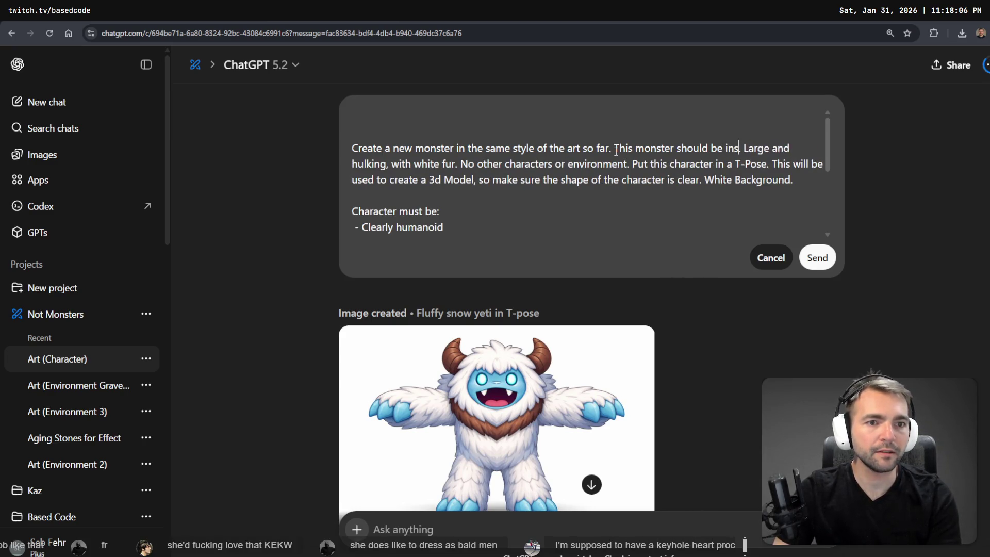
pyautogui.write('dnesday')
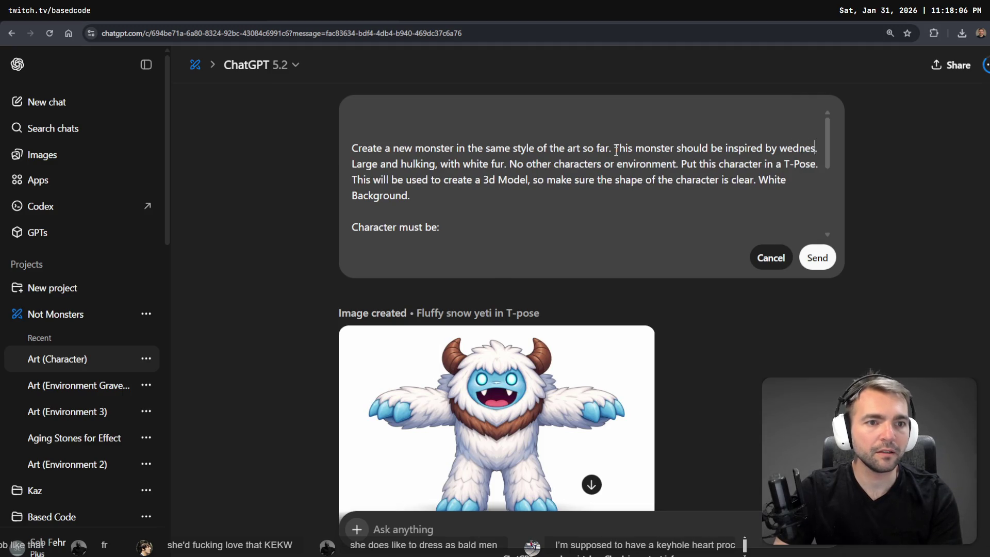
pyautogui.press('Delete')
pyautogui.write('Wednesday ')
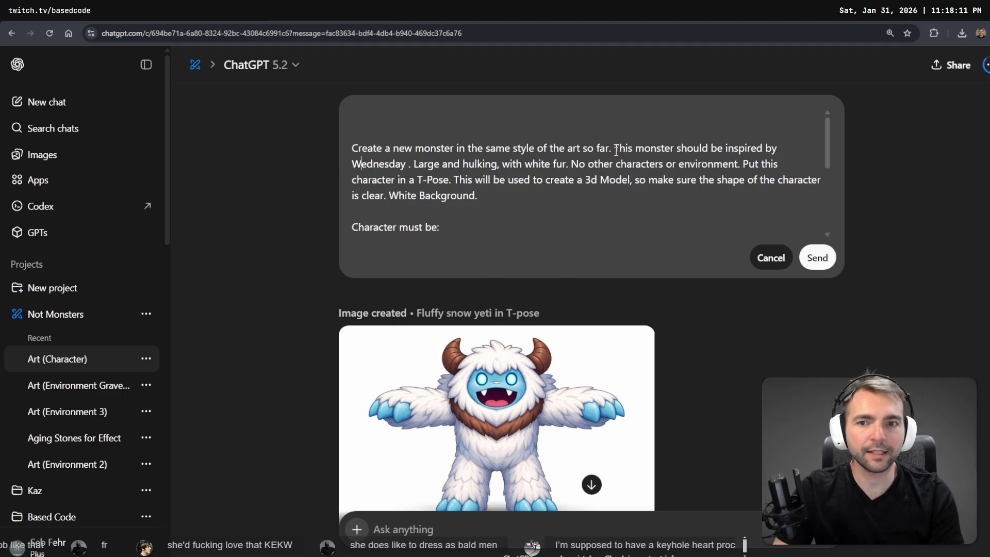
pyautogui.write('Adams')
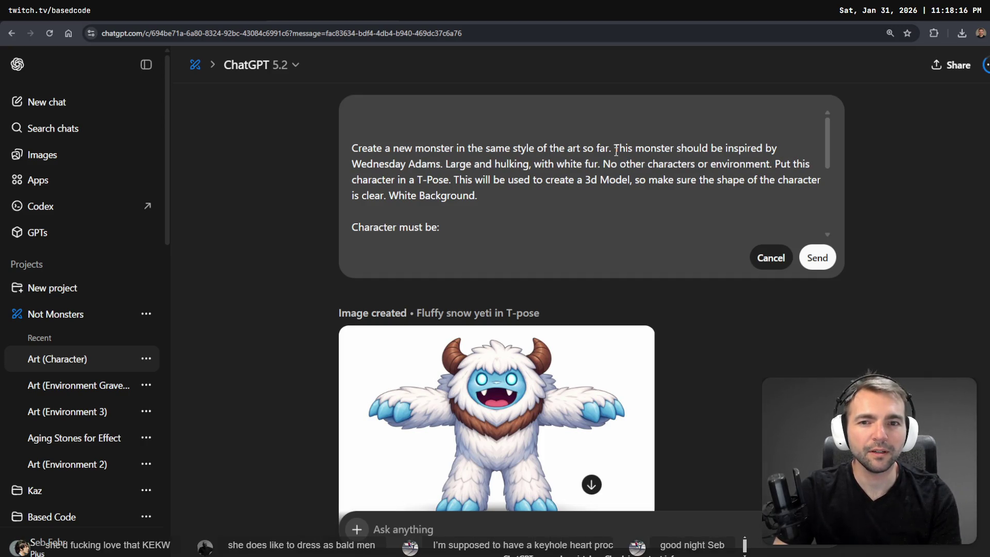
pyautogui.write(', and')
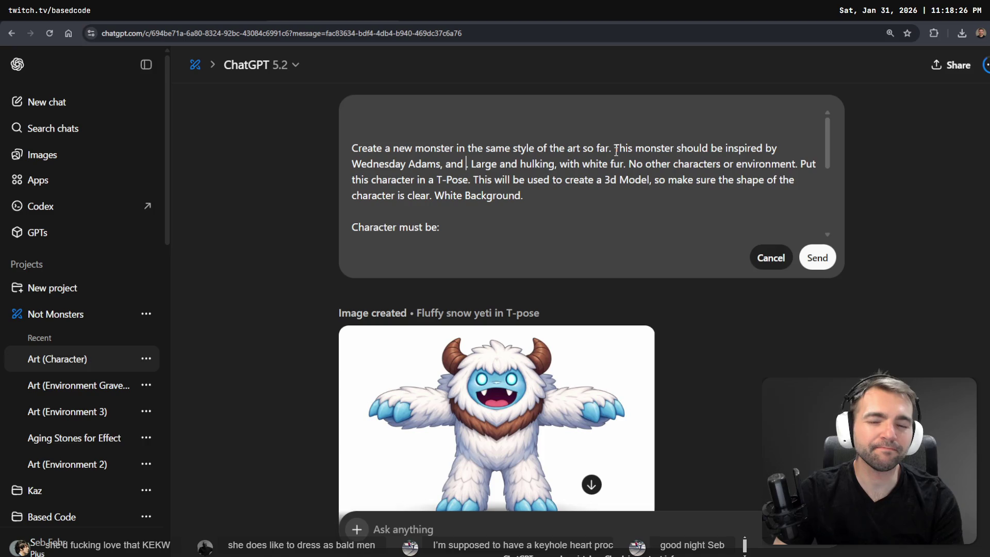
# - Add 'and a worm' and delete the large hulking white-fur description
pyautogui.press('BackSpace')
pyautogui.press('BackSpace')
pyautogui.press('BackSpace')
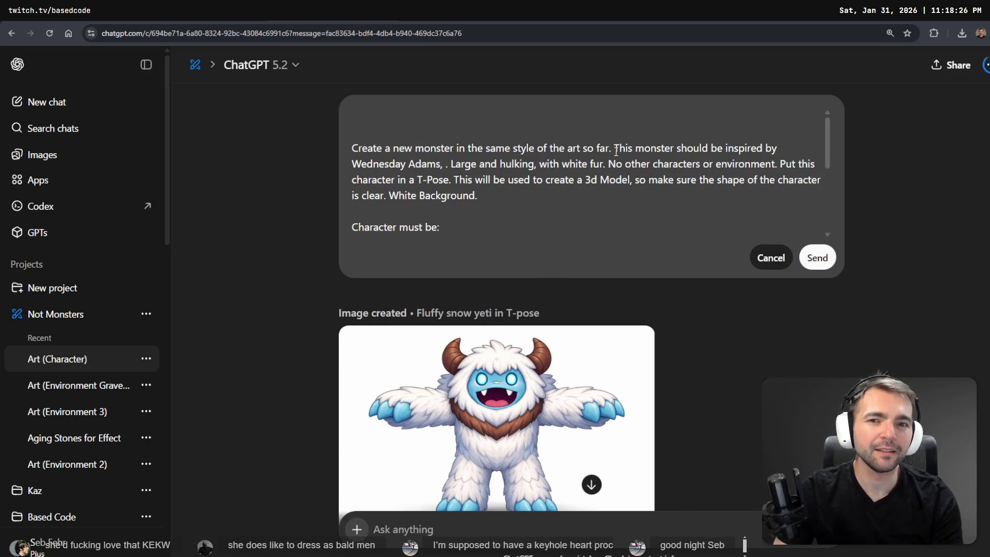
pyautogui.write('and a wor')
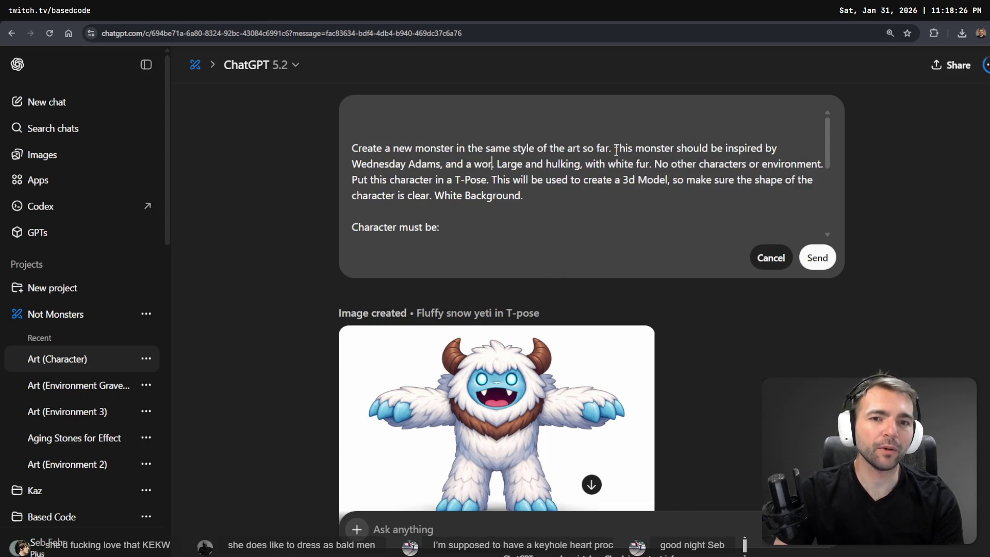
pyautogui.write('m')
pyautogui.press('Right')
pyautogui.press('Right')
pyautogui.hotkey('ctrl', 'shift', 'Right')
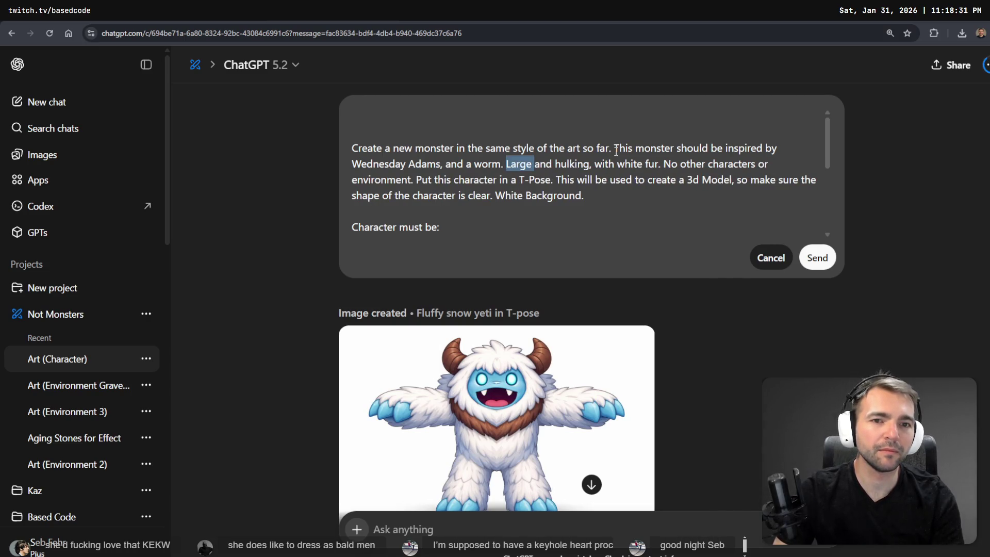
pyautogui.hotkey('ctrl', 'shift', 'Right')
pyautogui.hotkey('ctrl', 'shift', 'Right')
pyautogui.hotkey('ctrl', 'shift', 'Right')
pyautogui.press('BackSpace')
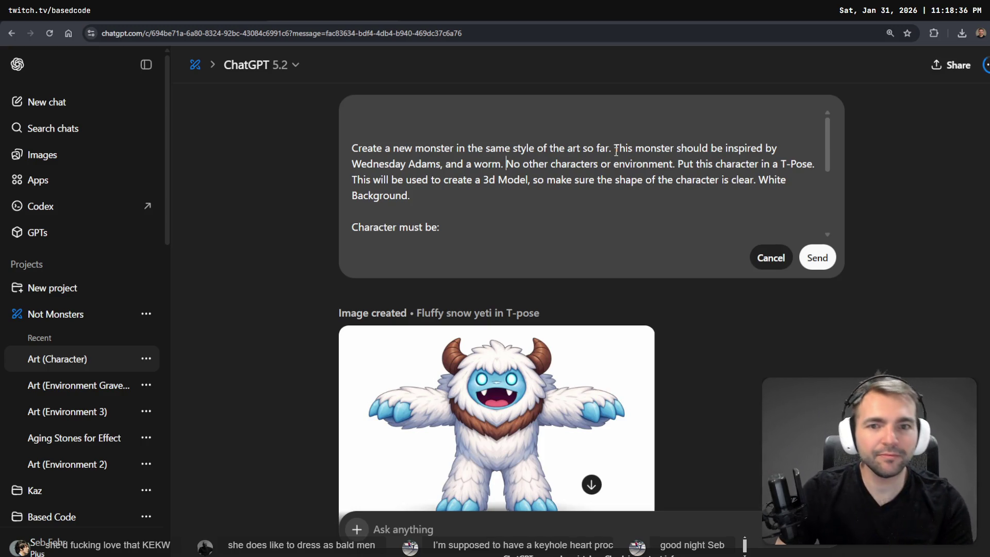
pyautogui.press('Left')
pyautogui.press('Left')
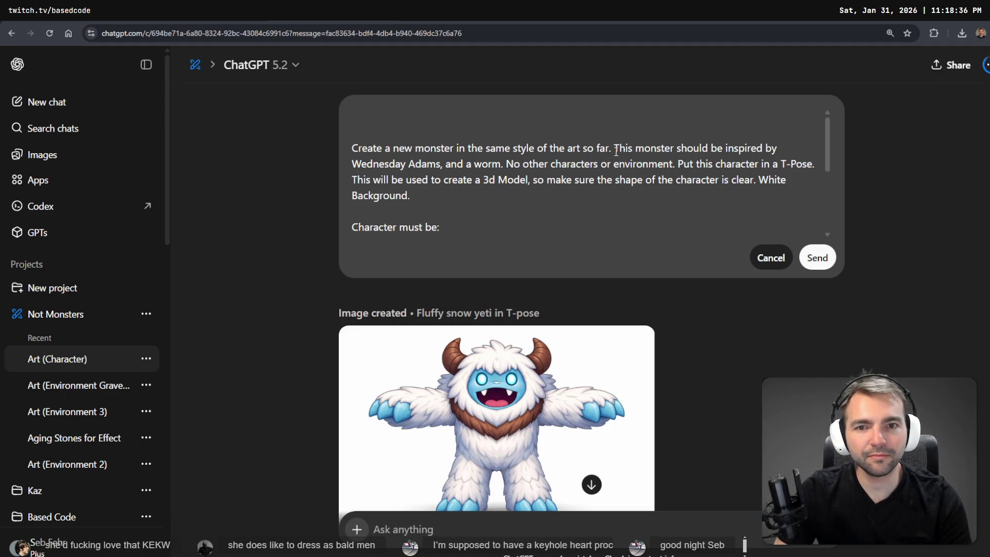
# - Add 'Make sure it's bipedal with two legs', correct the typo to 'legs', and resend
pyautogui.write('. Make sure ')
pyautogui.write("it's bi")
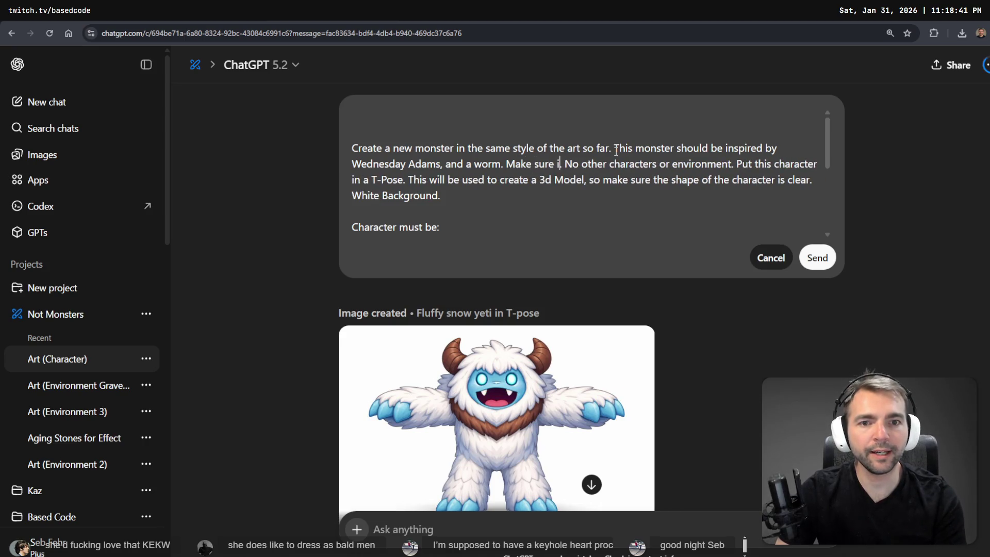
pyautogui.write('pedal with two ')
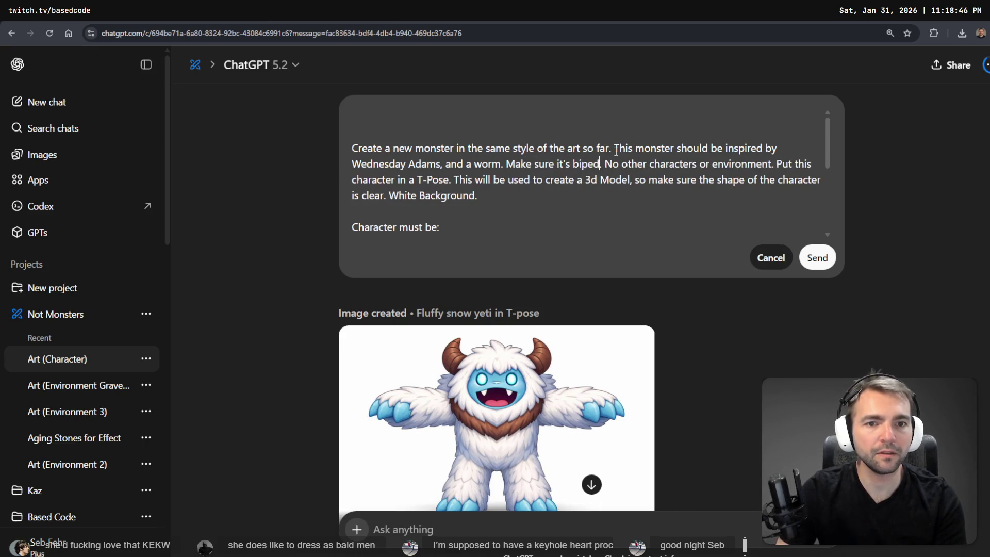
pyautogui.write('lesgs.')
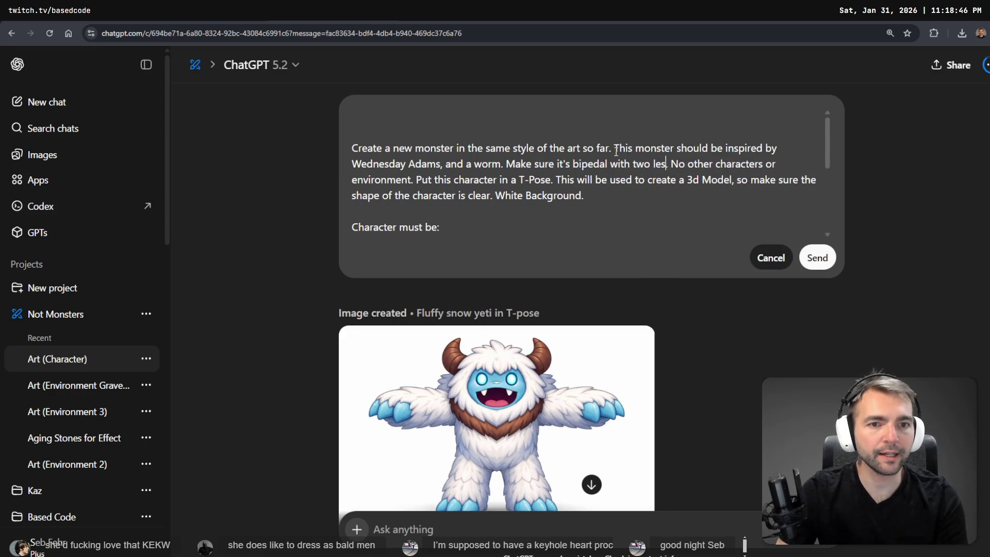
pyautogui.press('BackSpace')
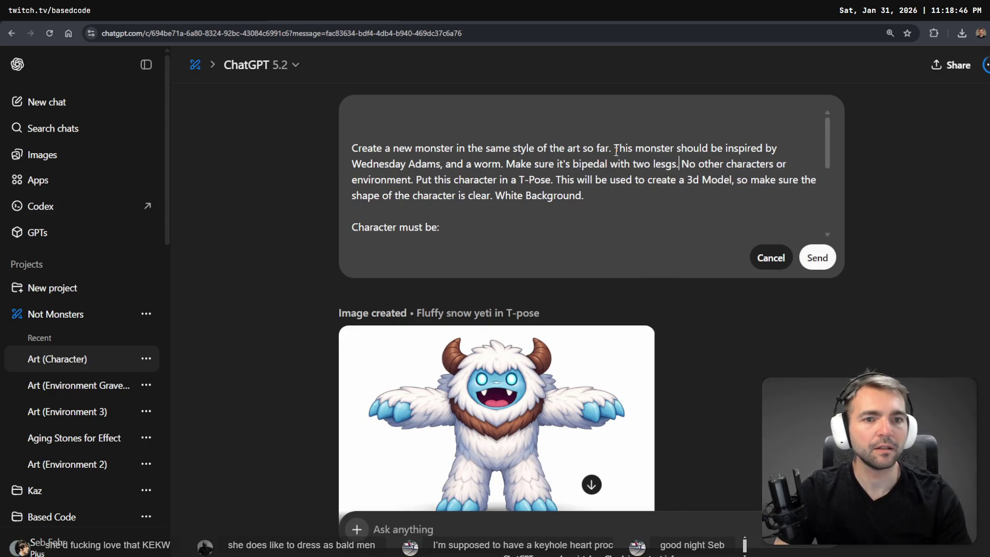
pyautogui.rightClick(666, 164)
pyautogui.click(688, 176)
pyautogui.doubleClick(665, 164)
pyautogui.write('legs')
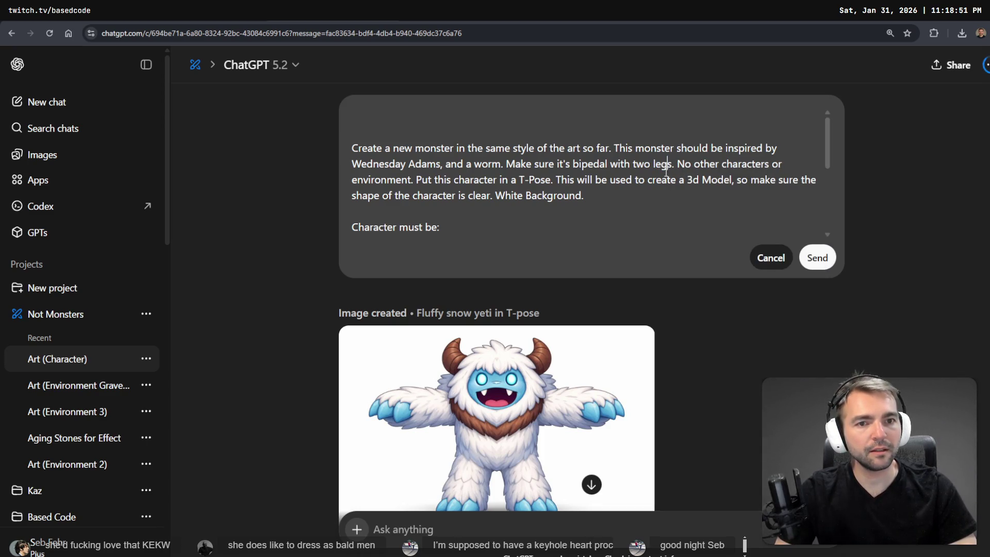
pyautogui.click(818, 258)
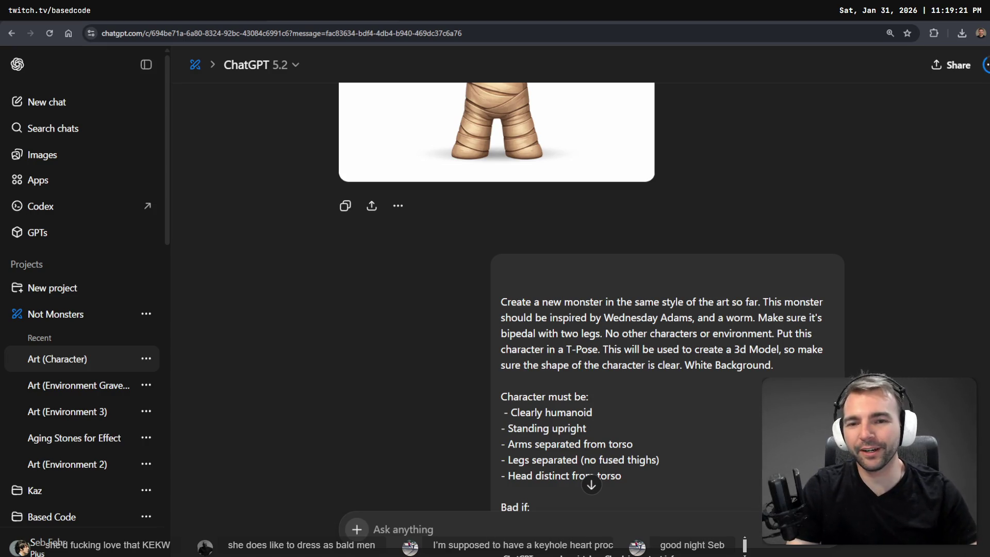
# - Scroll through the chat while the Wednesday Addams worm image generates
pyautogui.scroll(-8, 682, 307)
pyautogui.scroll(-2, 551, 256)
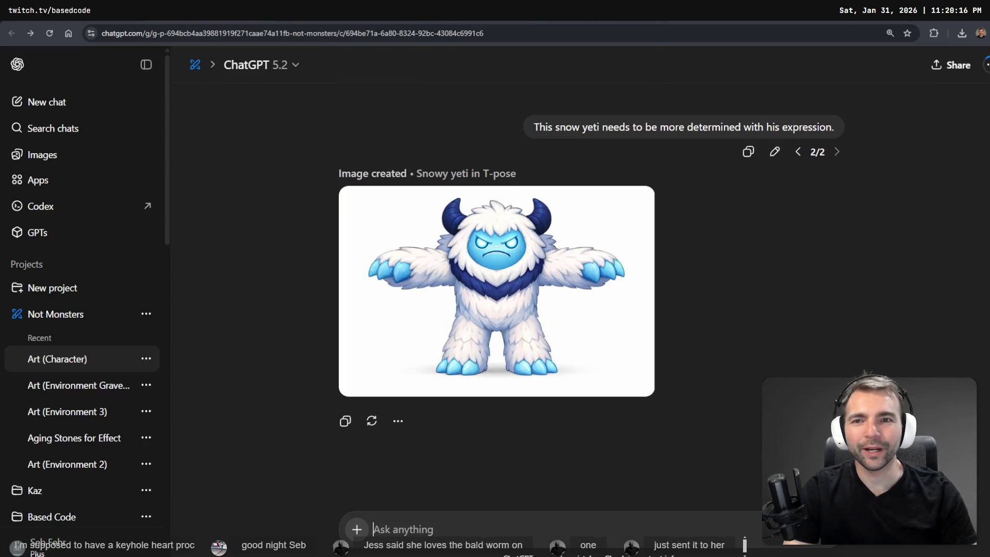
pyautogui.scroll(4, 712, 268)
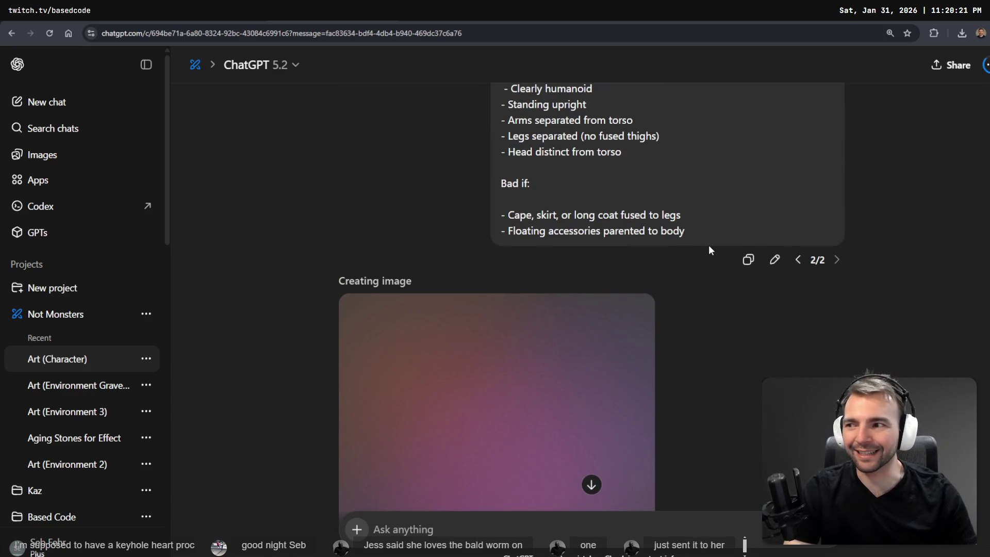
pyautogui.scroll(-4, 686, 252)
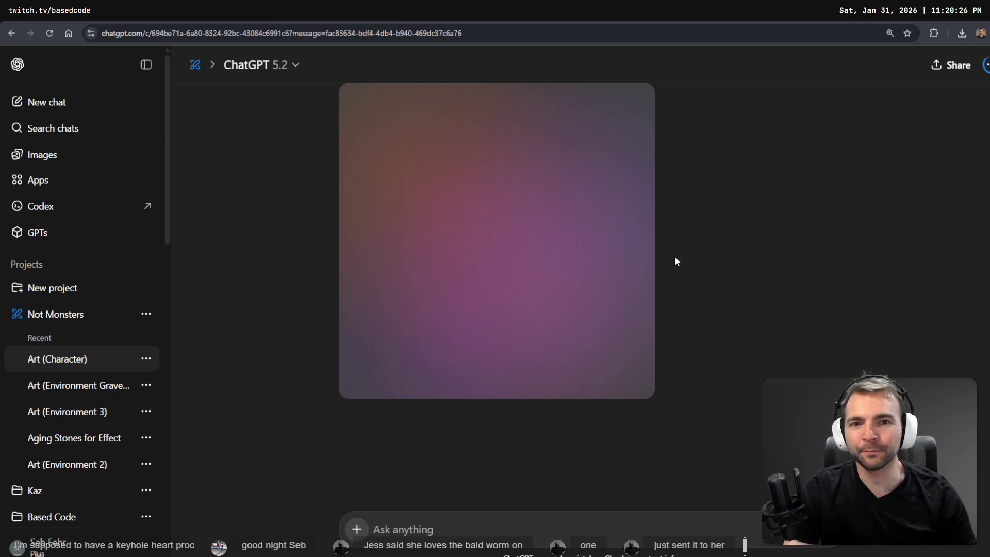
pyautogui.scroll(1, 686, 253)
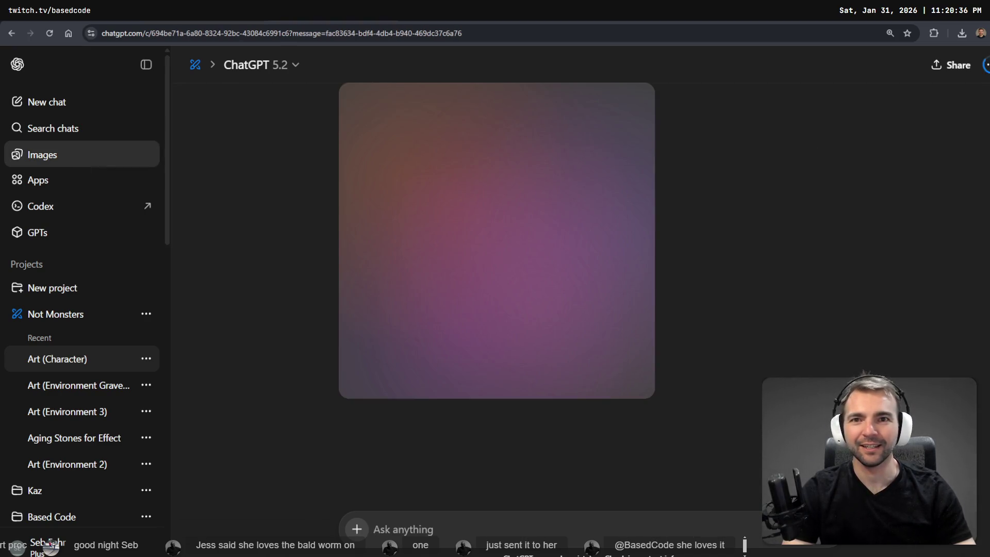
pyautogui.scroll(-7, 429, 309)
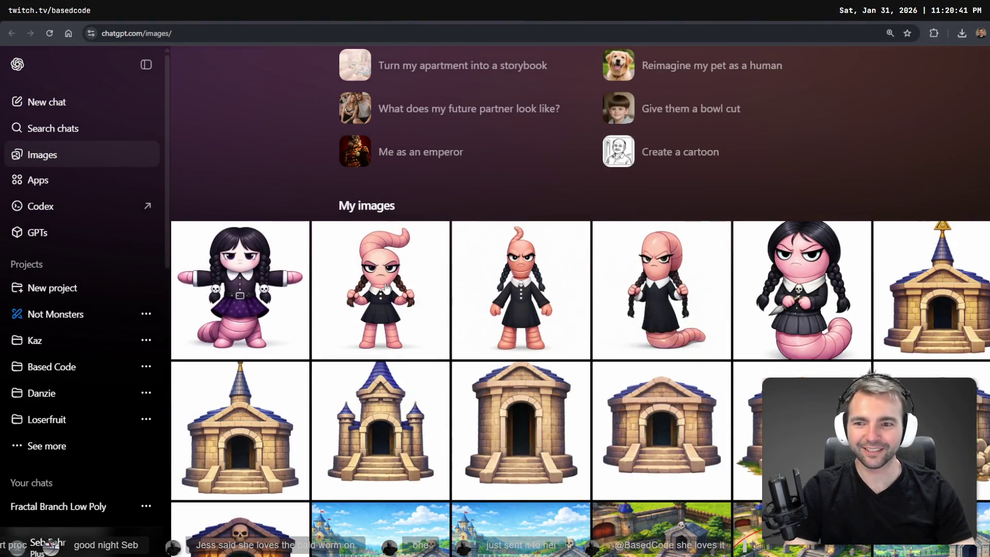
# - Preview the worm image, then move back and forth between the gallery and the yeti chat
pyautogui.click(401, 295)
pyautogui.press('Escape')
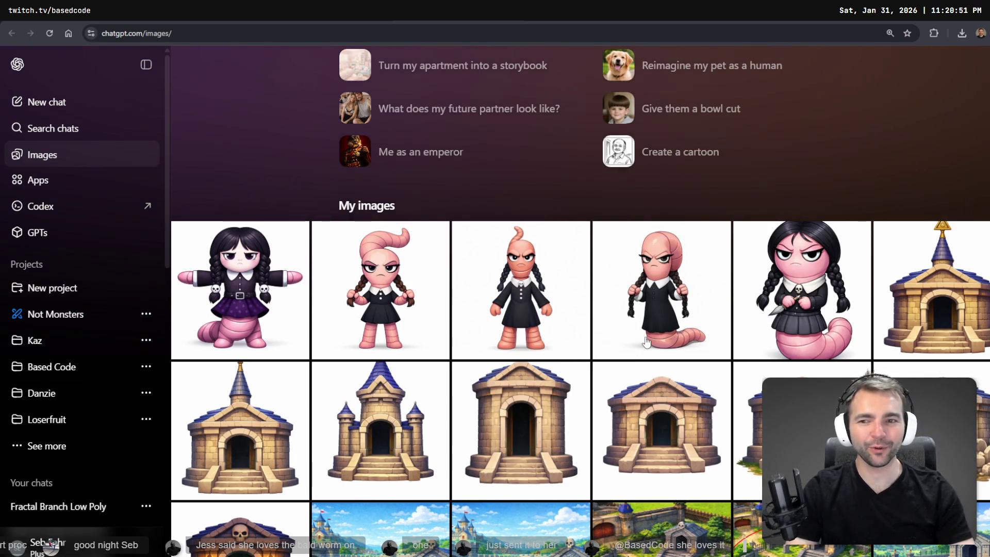
pyautogui.click(662, 289)
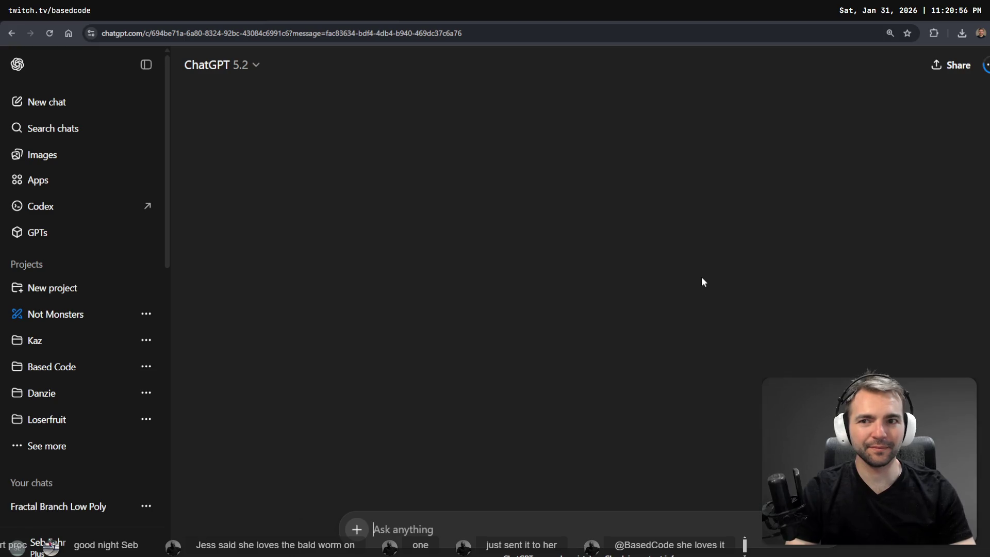
pyautogui.hotkey('alt', 'Left')
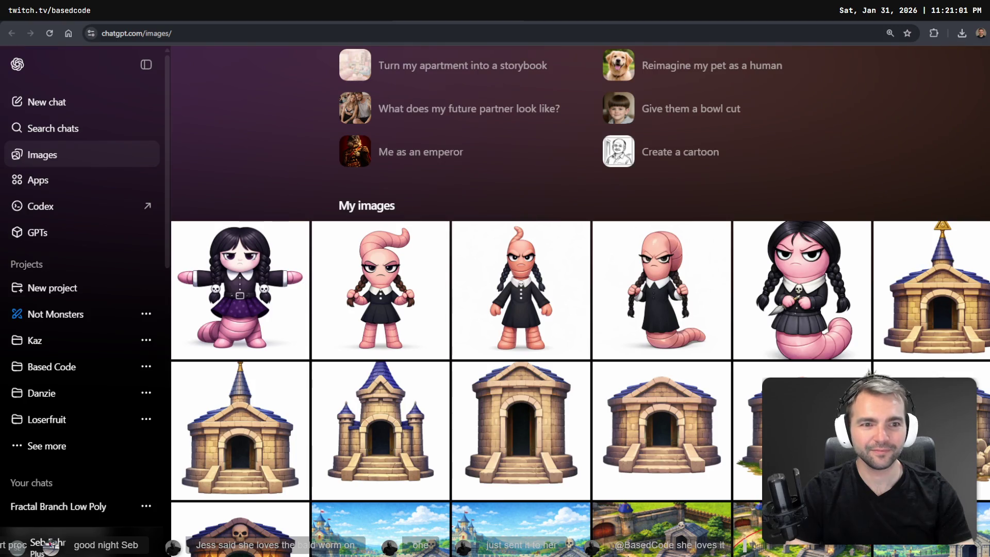
pyautogui.hotkey('alt', 'Right')
pyautogui.hotkey('alt', 'Left')
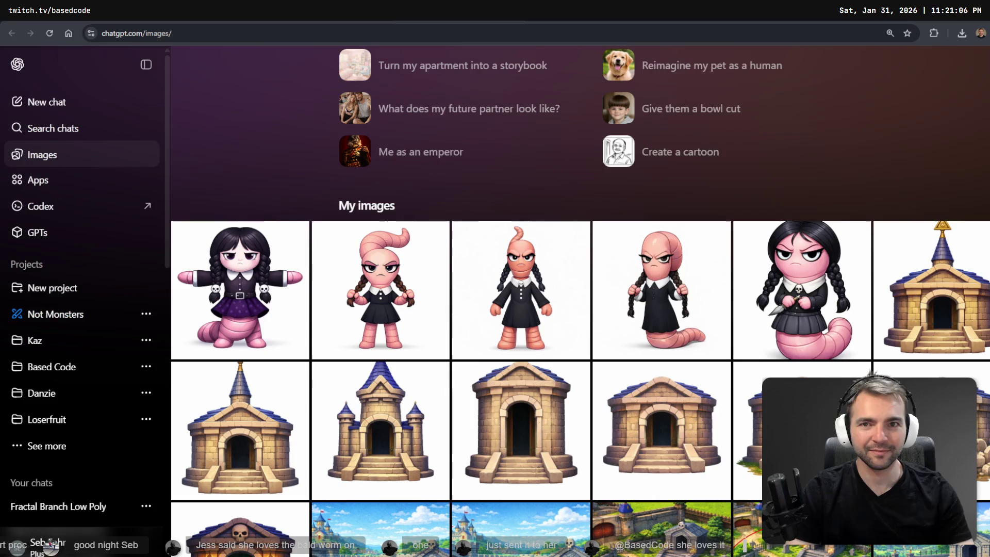
pyautogui.scroll(-5, 525, 248)
pyautogui.scroll(6, 464, 206)
pyautogui.hotkey('alt', 'Right')
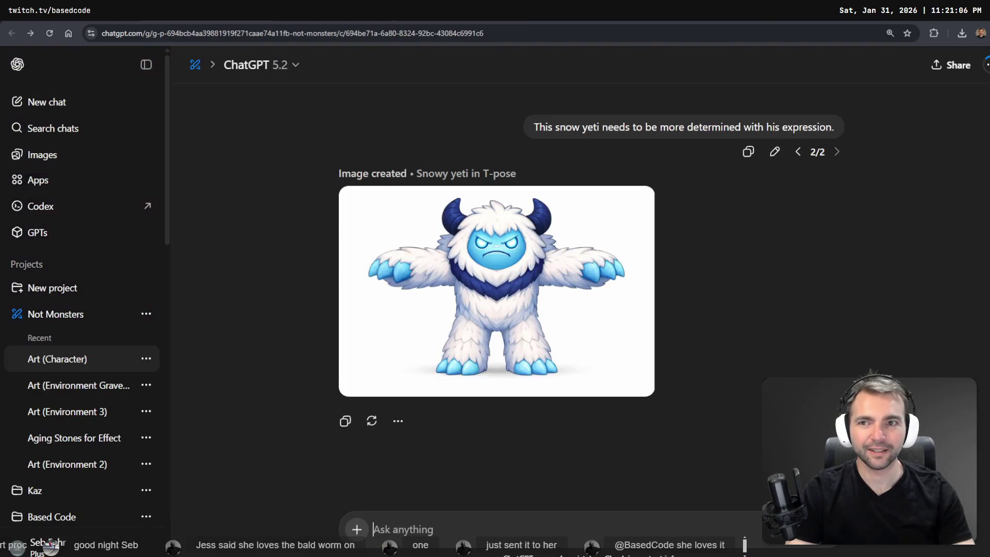
pyautogui.hotkey('alt', 'Left')
pyautogui.hotkey('alt', 'Left')
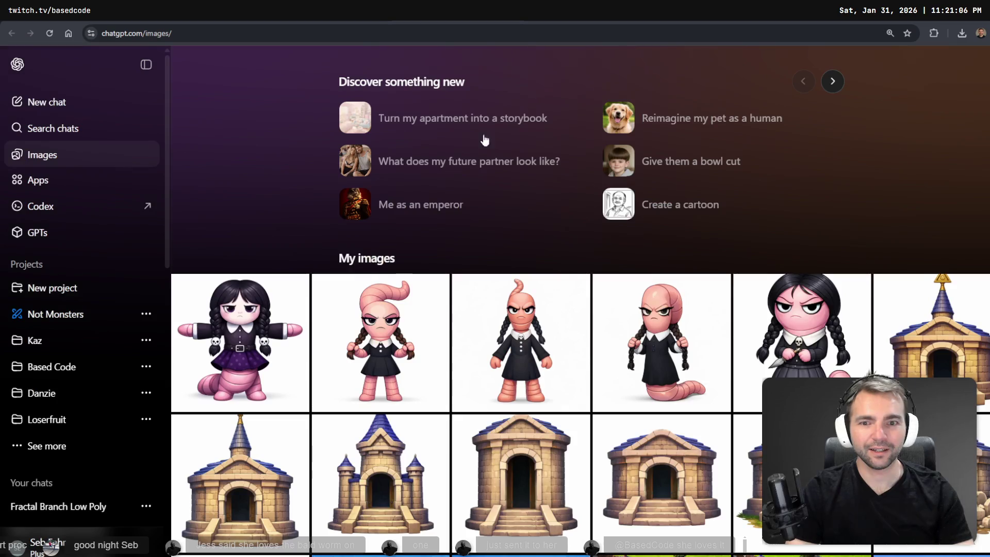
pyautogui.hotkey('alt', 'Right')
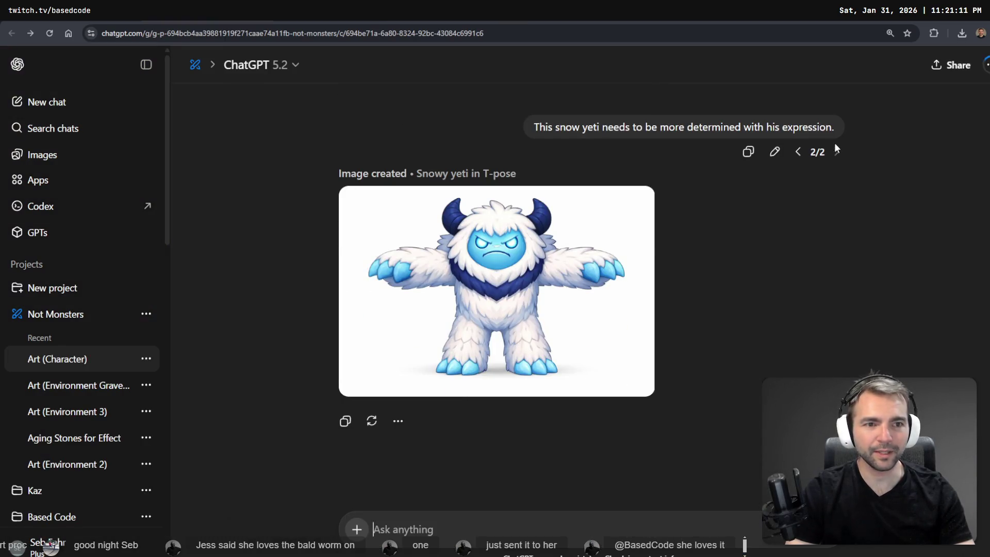
# - Compare the terrifying and determined yeti versions, then open the Wednesday worm image full size
pyautogui.click(798, 152)
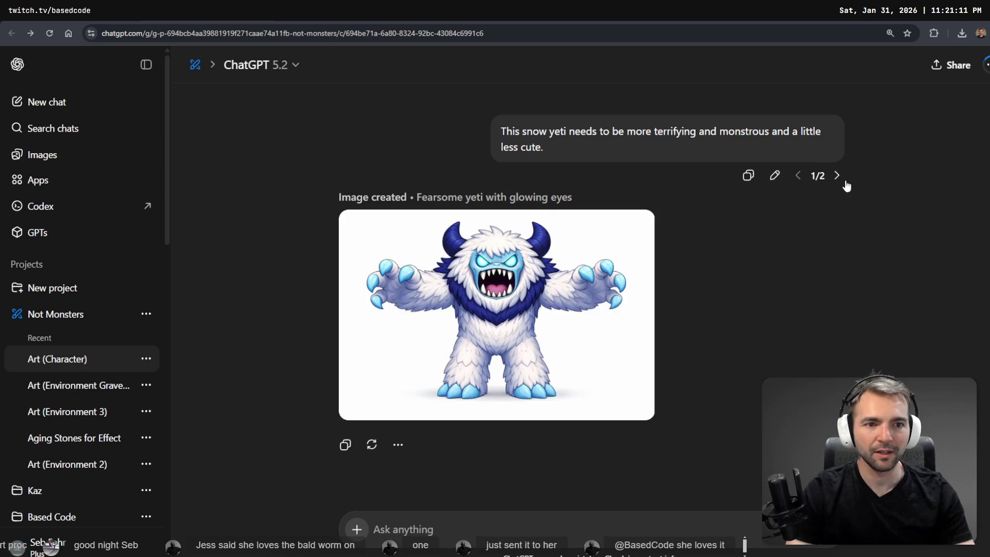
pyautogui.click(837, 176)
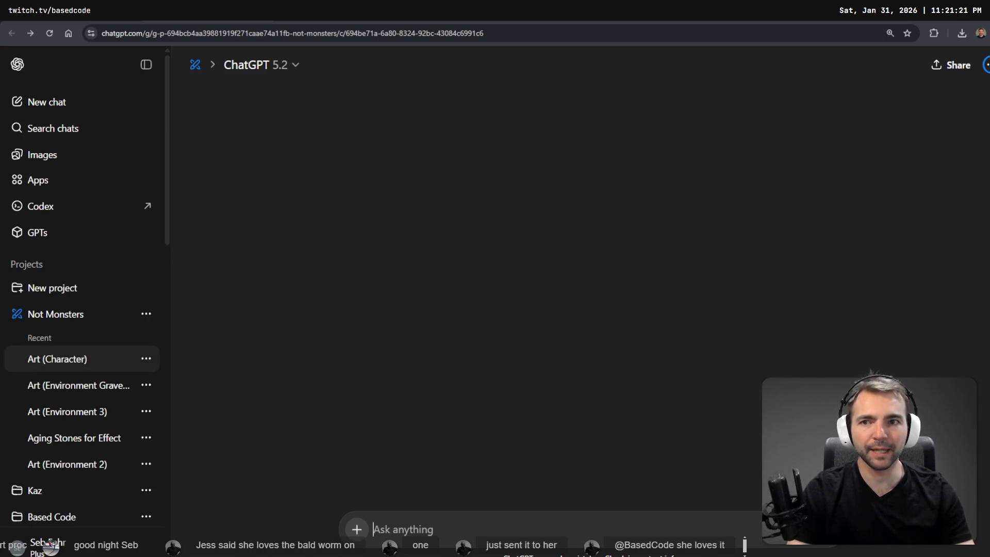
pyautogui.hotkey('alt', 'Left')
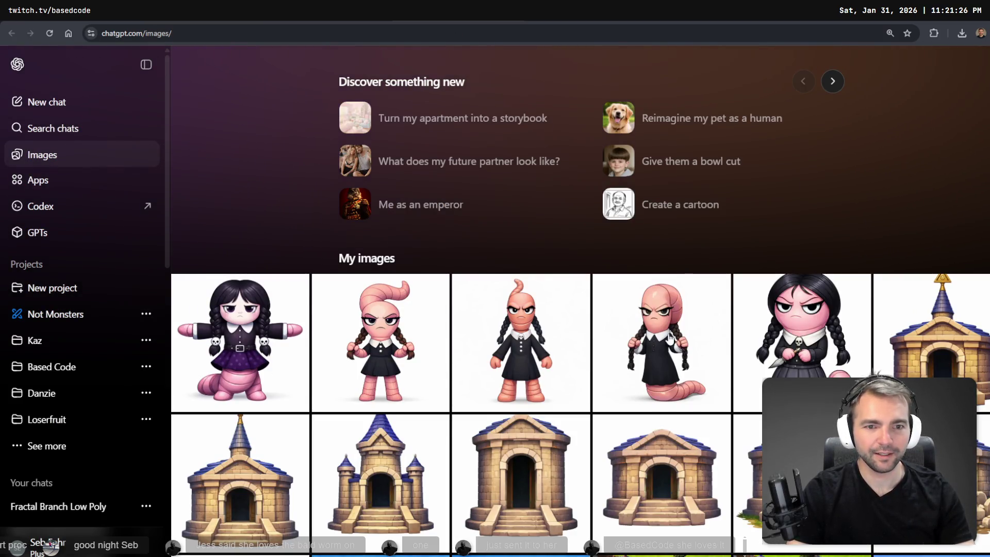
pyautogui.click(673, 312)
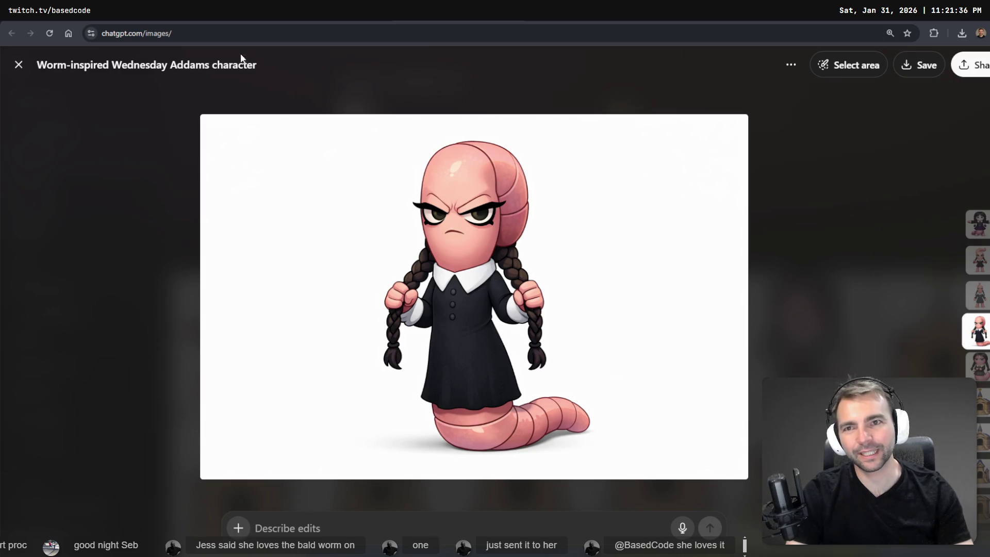
# - Mark the worm girl's eyes and submit the dictated edit 'the eyes should be green.'
pyautogui.press('Escape')
pyautogui.hotkey('alt', 'Left')
pyautogui.hotkey('alt', 'Left')
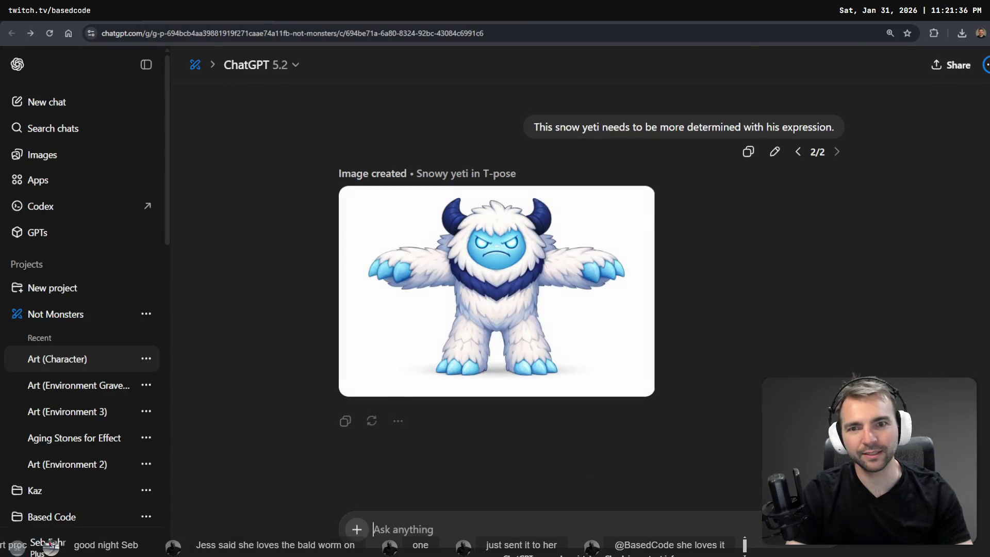
pyautogui.hotkey('alt', 'Right')
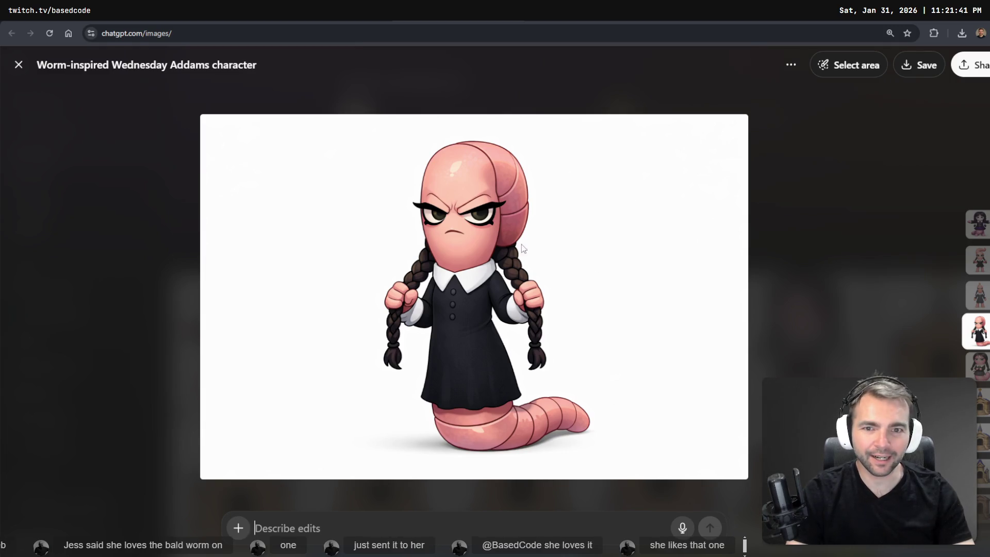
pyautogui.click(835, 73)
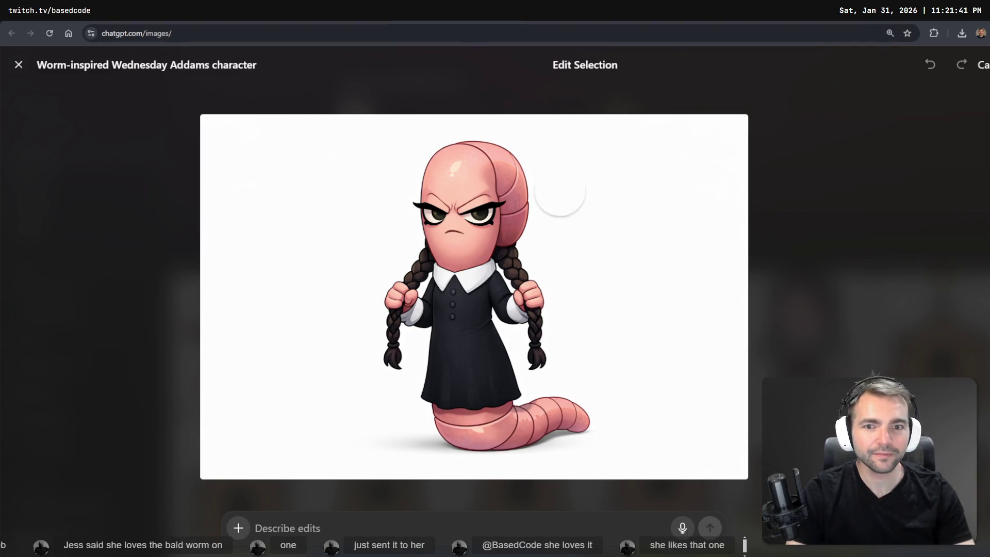
pyautogui.moveTo(490, 214); pyautogui.dragTo(425, 217)
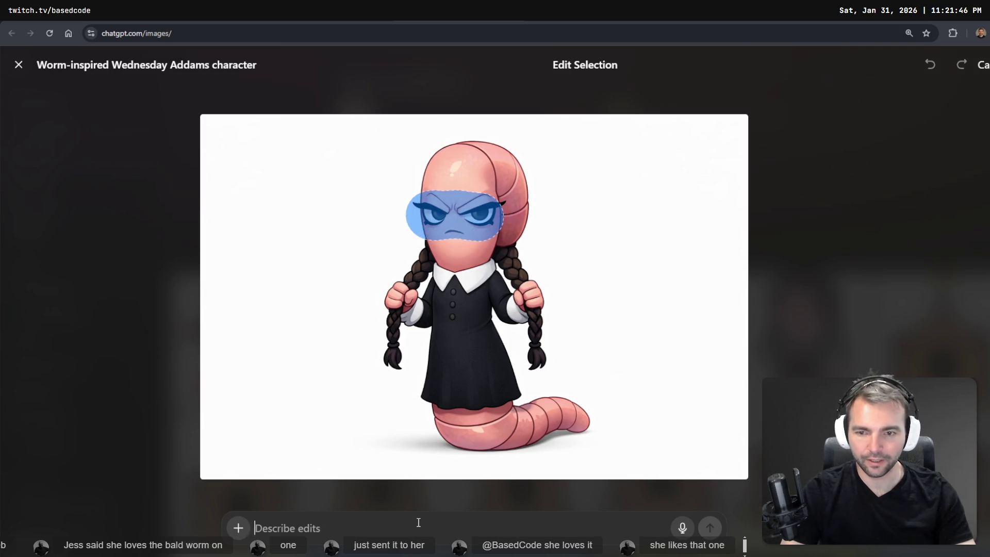
pyautogui.press('super+h')
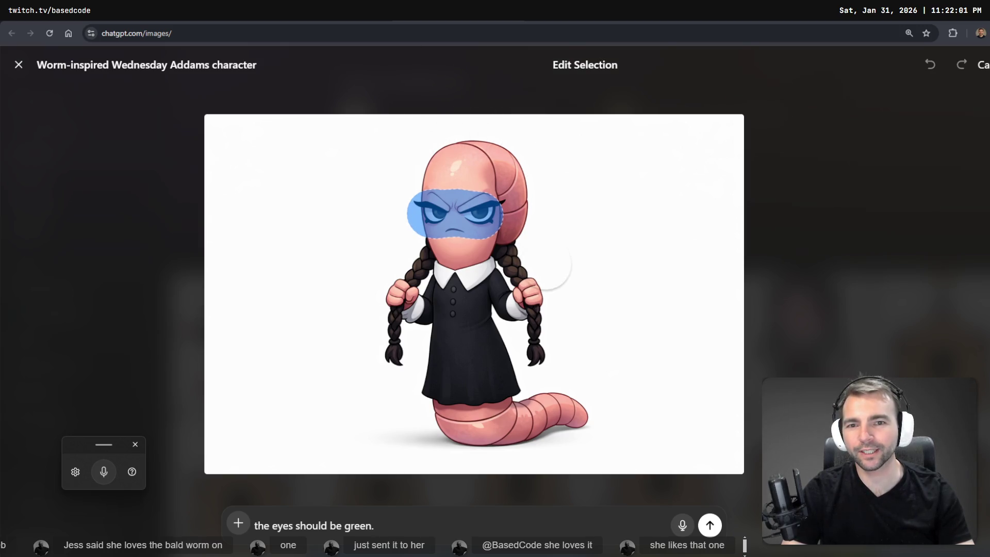
pyautogui.click(712, 527)
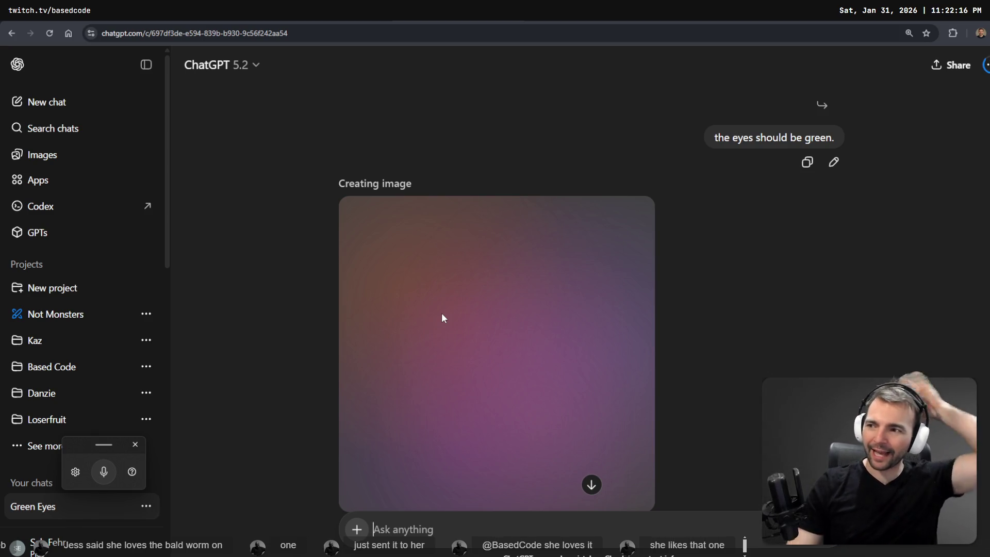
# - Open the finished green-eyed 'Furious worm in black dress' image full size
pyautogui.hotkey('alt', 'Left')
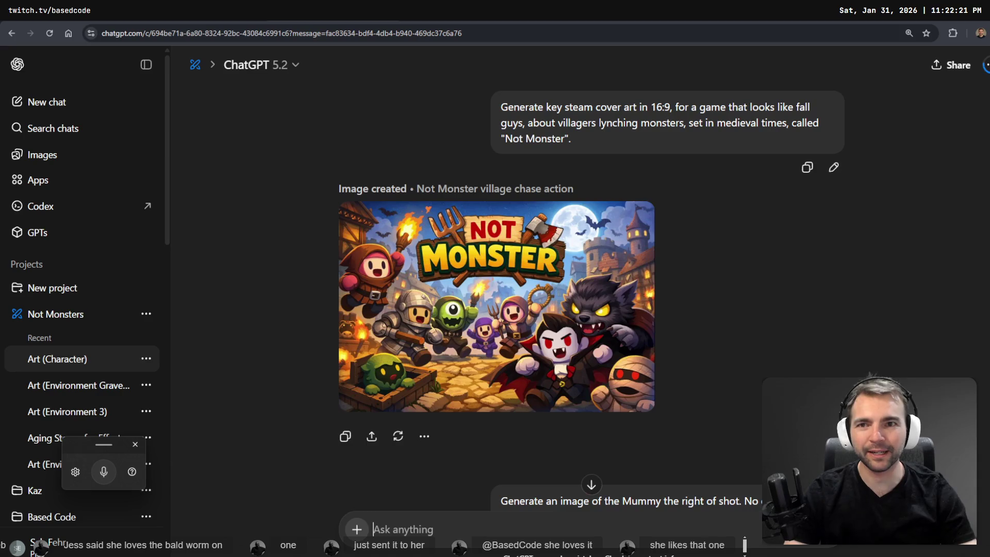
pyautogui.hotkey('alt', 'Right')
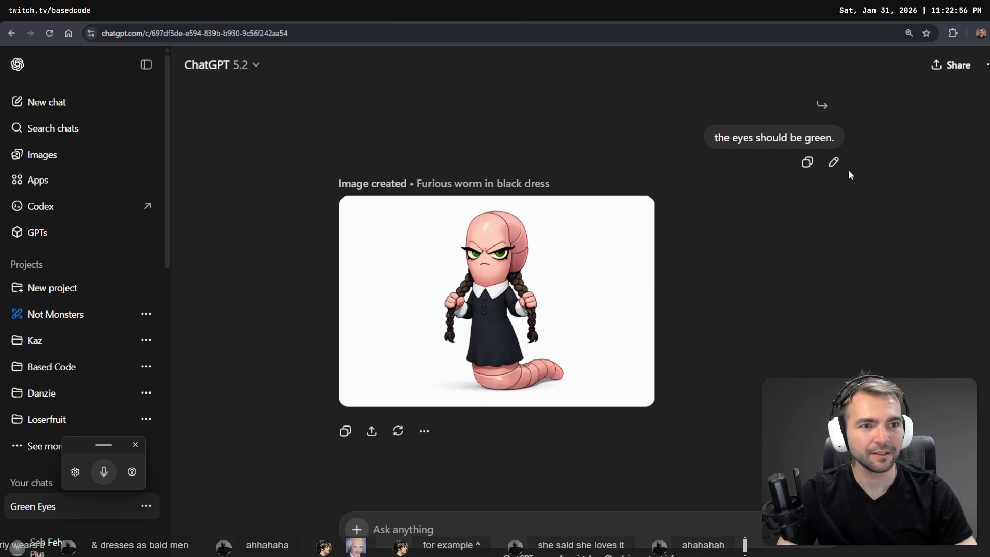
pyautogui.click(600, 326)
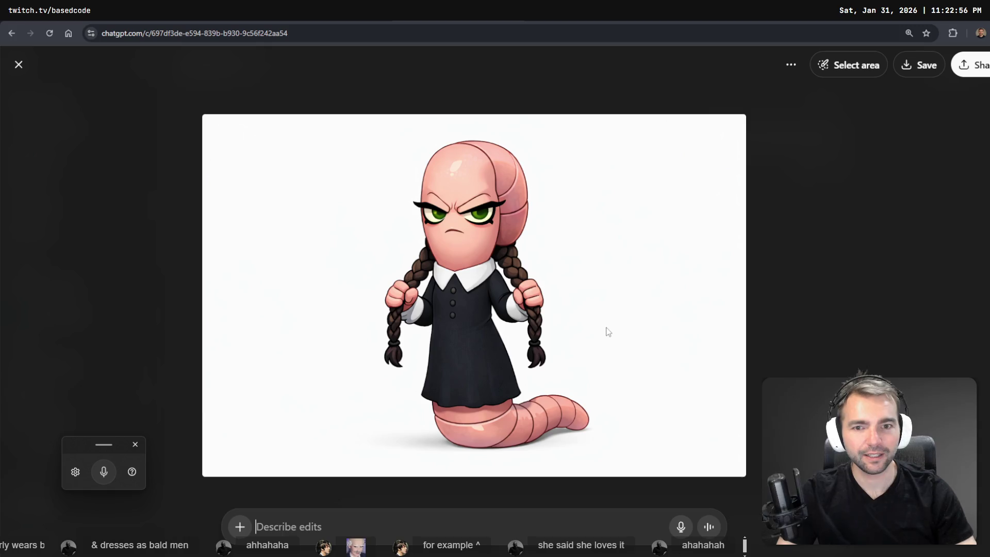
# - Mark the worm's tail and request 'There should be leg with shoes. Each leg should look worm like.'
pyautogui.click(849, 65)
pyautogui.moveTo(586, 431)
pyautogui.mouseDown()
pyautogui.moveTo(524, 408)
pyautogui.moveTo(454, 428)
pyautogui.moveTo(420, 423)
pyautogui.moveTo(547, 454)
pyautogui.moveTo(567, 449)
pyautogui.mouseUp()
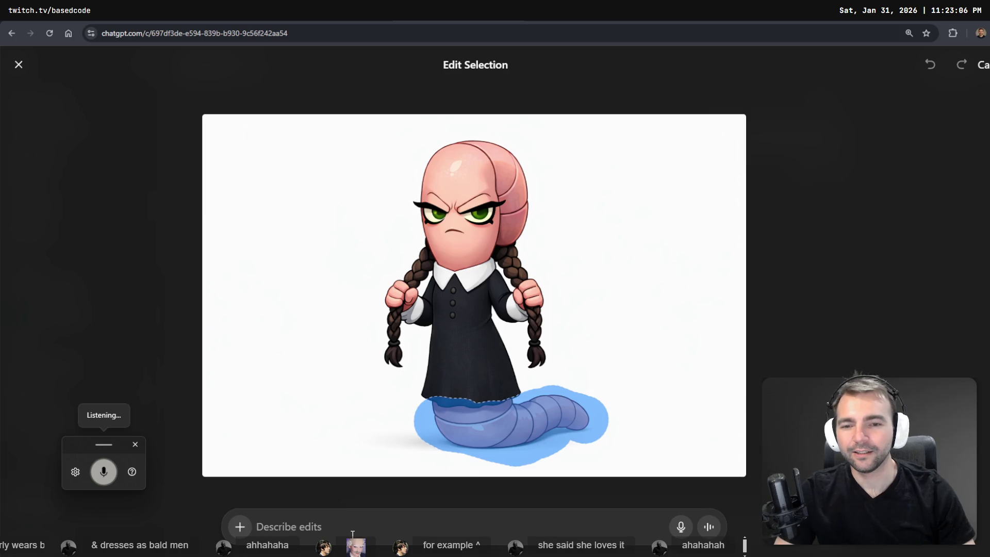
pyautogui.write('there should')
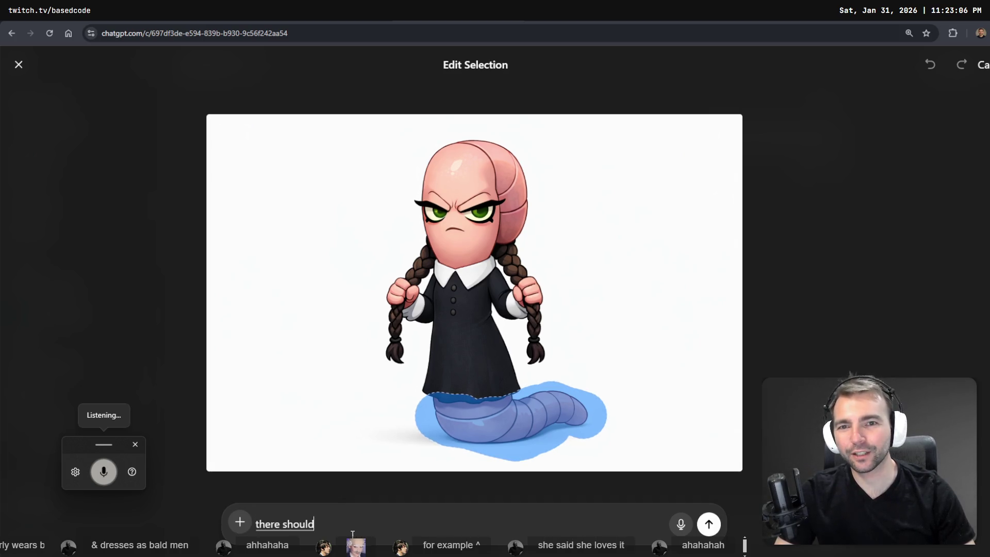
pyautogui.write(' be leg with shoes,')
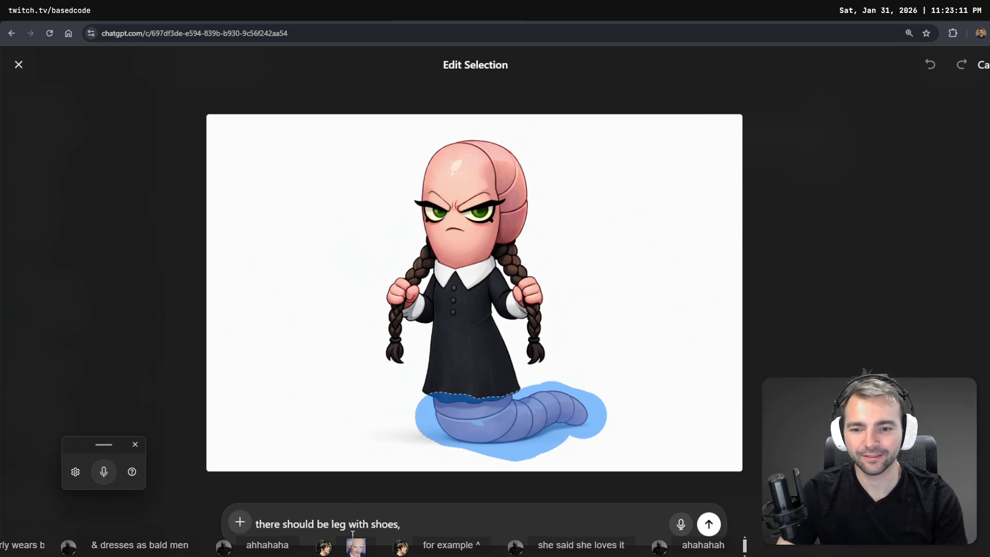
pyautogui.press('BackSpace')
pyautogui.write('. each leg should look worm like.')
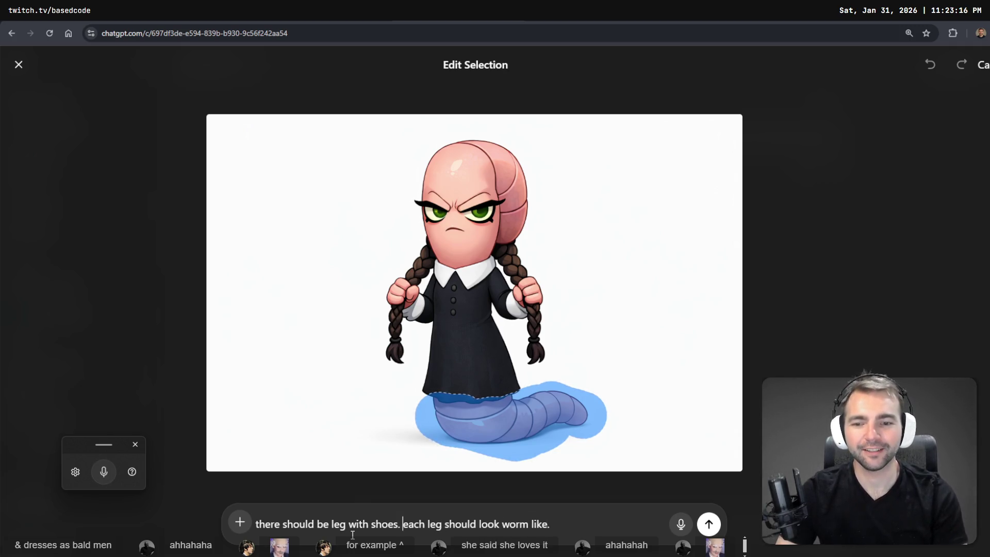
pyautogui.press('Delete')
pyautogui.write('EW')
pyautogui.press('BackSpace')
pyautogui.press('Return')
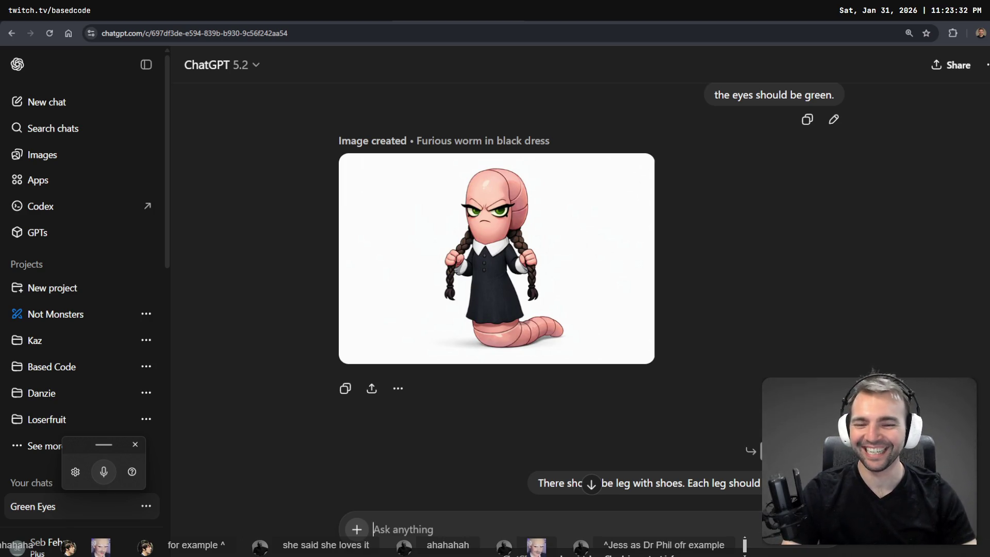
# - Scroll the chat until two legged, black-shoed variants appear for comparison
pyautogui.scroll(-7, 471, 293)
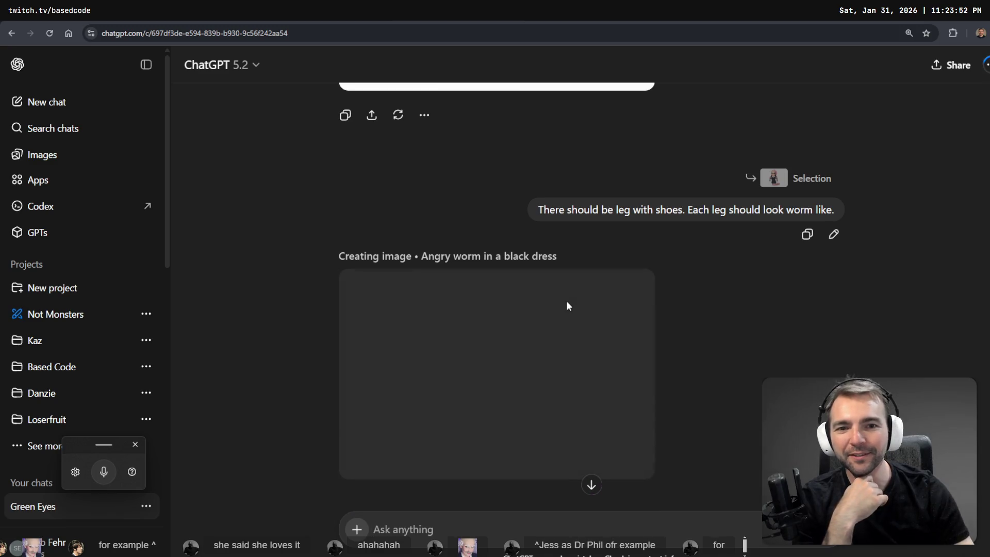
pyautogui.scroll(-1, 568, 325)
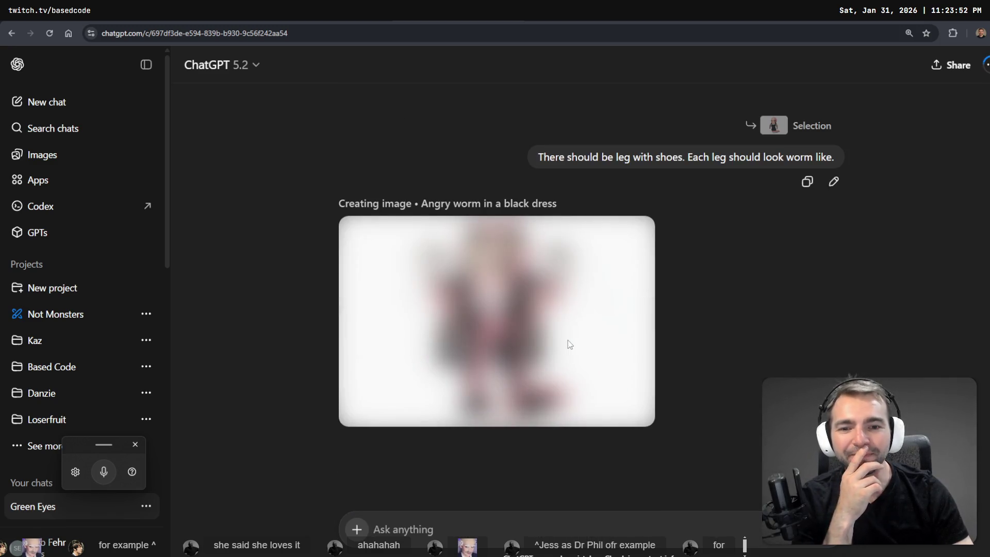
pyautogui.scroll(7, 570, 330)
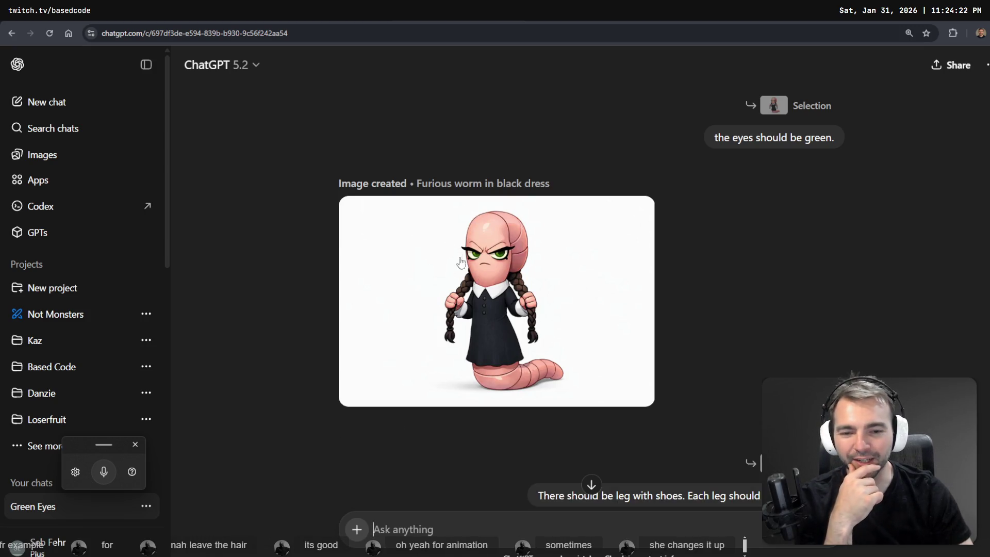
pyautogui.scroll(-6, 459, 258)
pyautogui.scroll(-5, 511, 349)
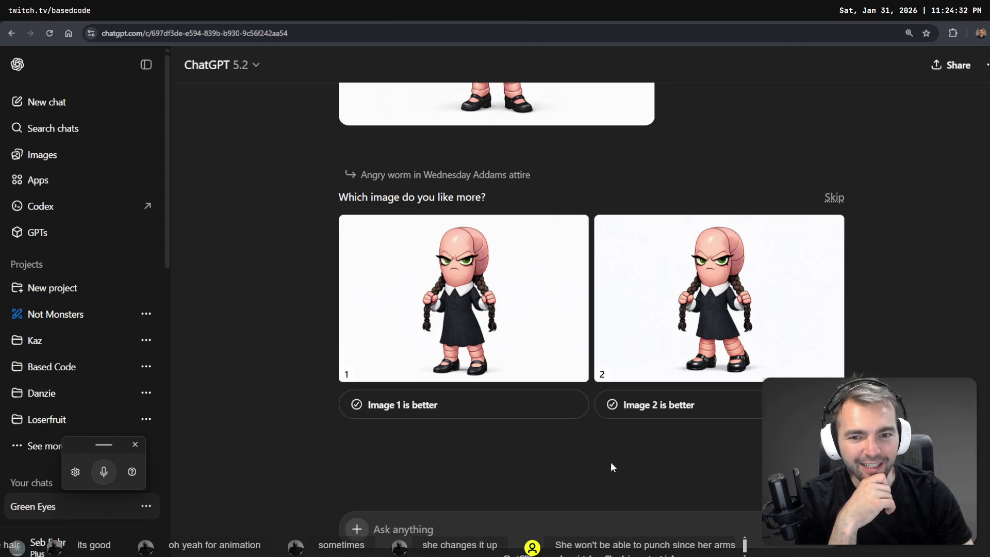
# - Pick 'Image 1 is better', retrying after errors, and open that image full size
pyautogui.click(416, 406)
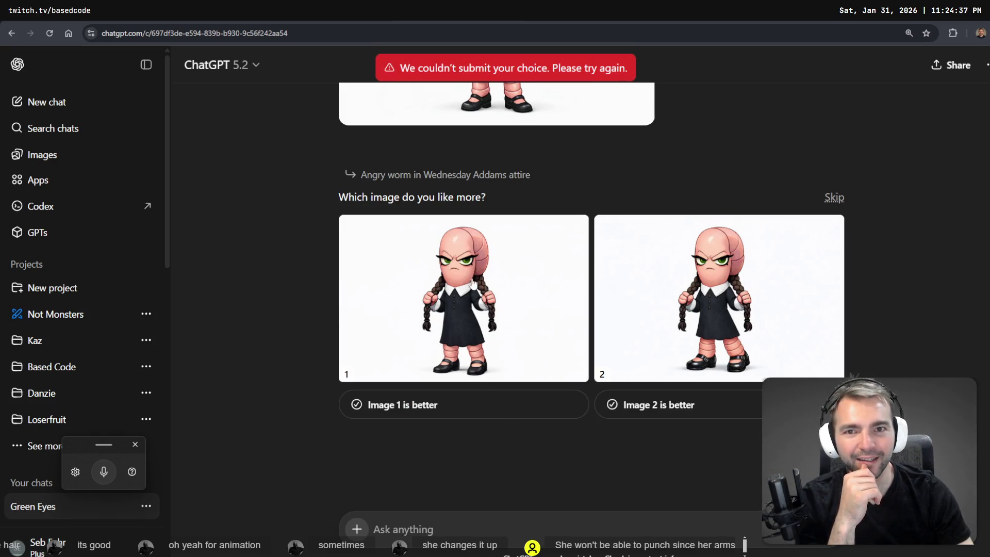
pyautogui.click(420, 412)
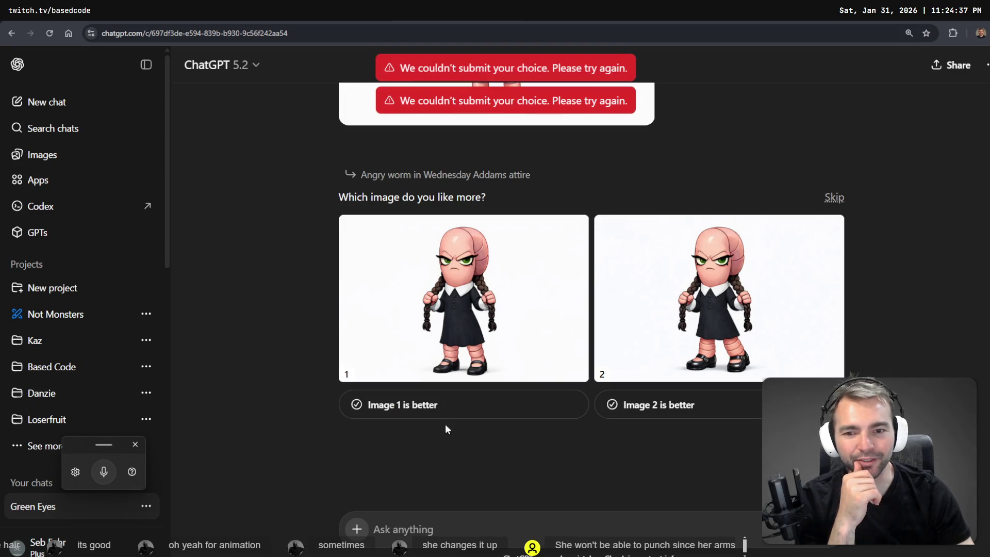
pyautogui.click(641, 405)
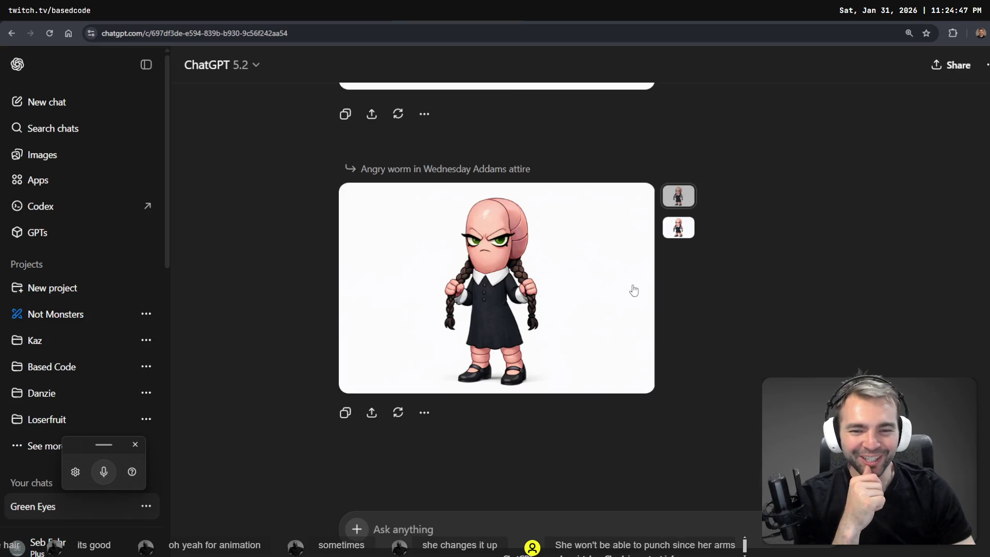
pyautogui.scroll(3, 637, 294)
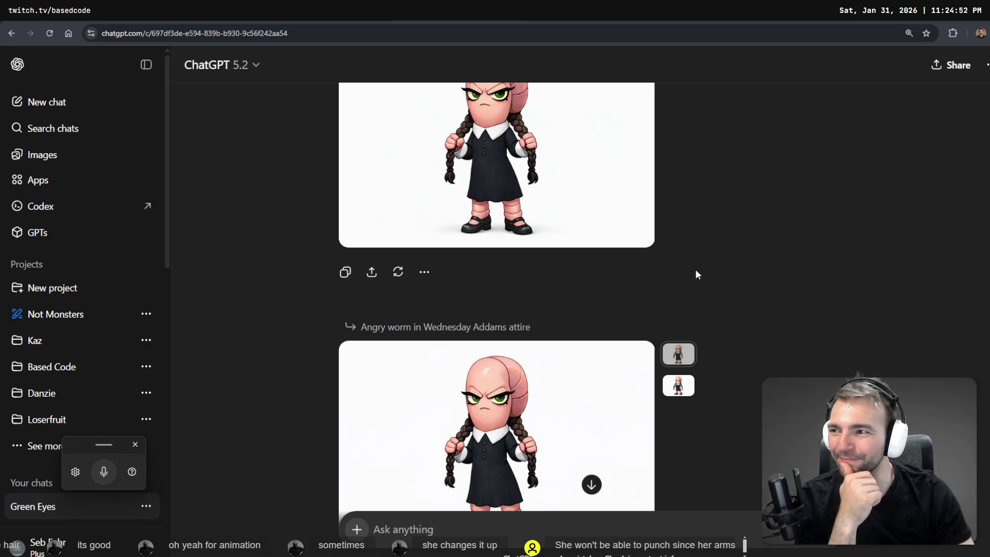
pyautogui.scroll(-3, 597, 439)
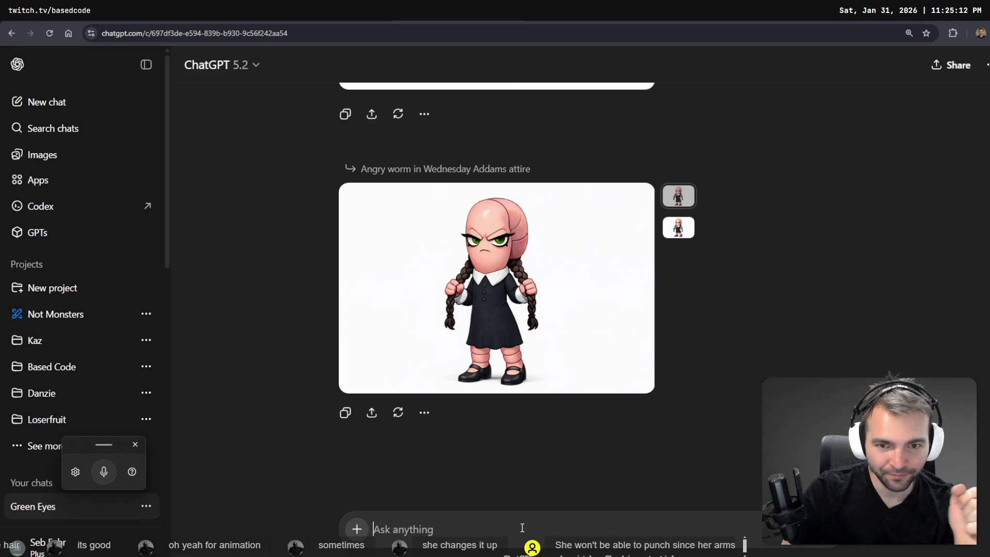
pyautogui.click(574, 230)
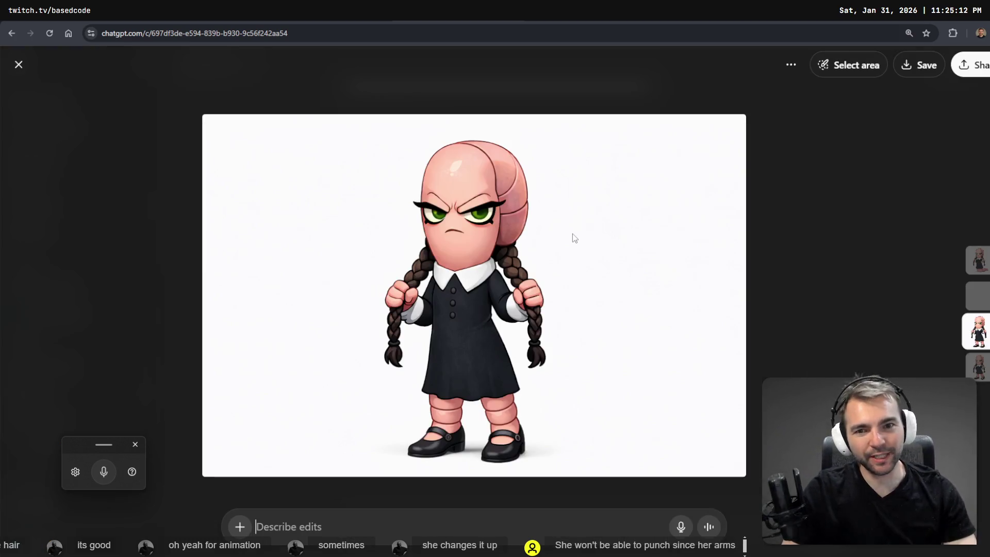
# - Mark both arms and braids and dictate a request for a camera-facing tee pose
pyautogui.click(876, 66)
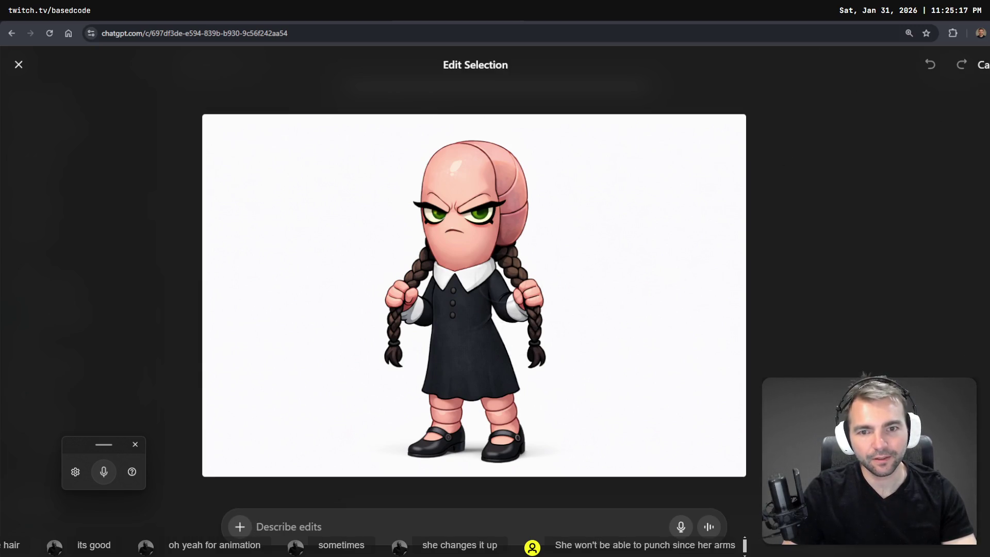
pyautogui.moveTo(547, 362); pyautogui.dragTo(497, 247)
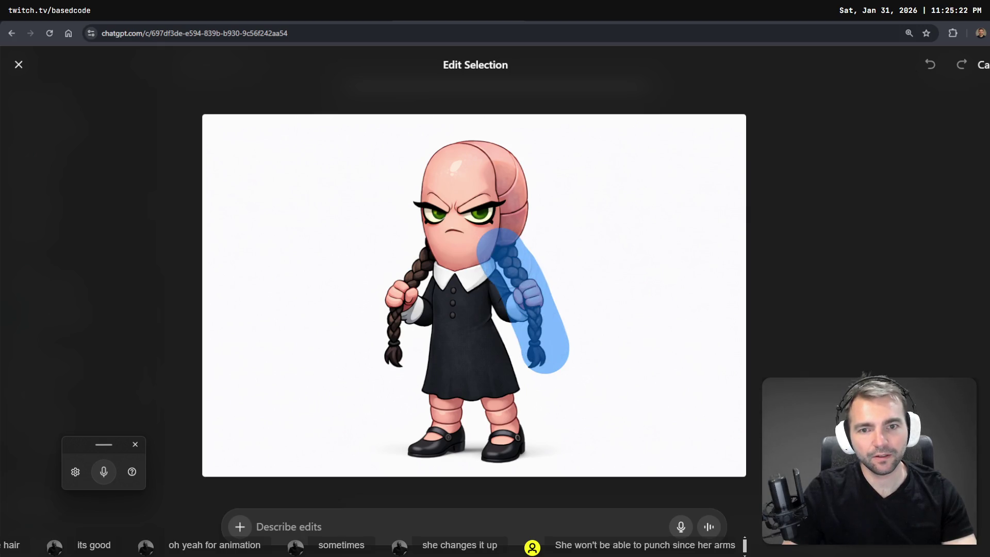
pyautogui.moveTo(426, 248)
pyautogui.mouseDown()
pyautogui.moveTo(397, 309)
pyautogui.moveTo(395, 370)
pyautogui.mouseUp()
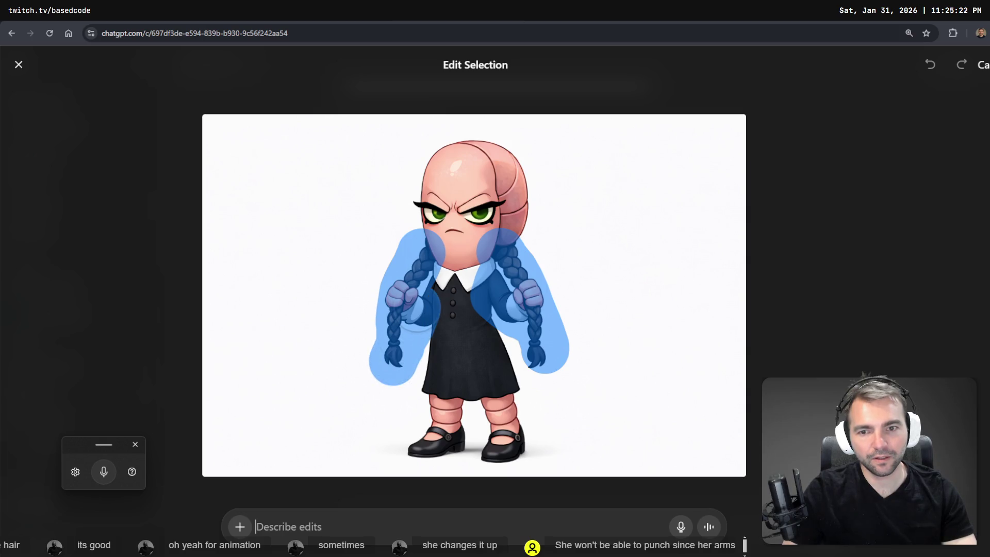
pyautogui.click(408, 526)
pyautogui.hotkey('ctrl', 'space')
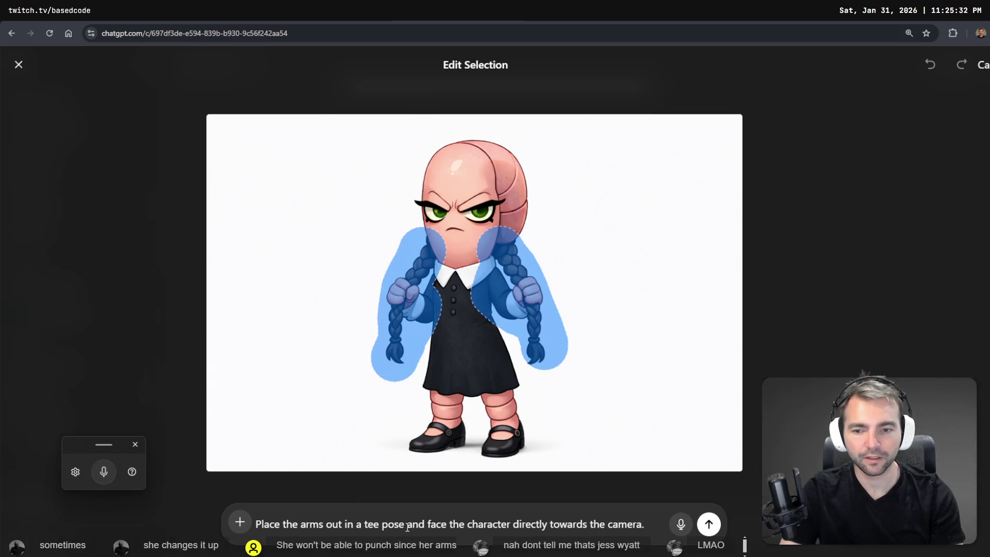
pyautogui.press('Return')
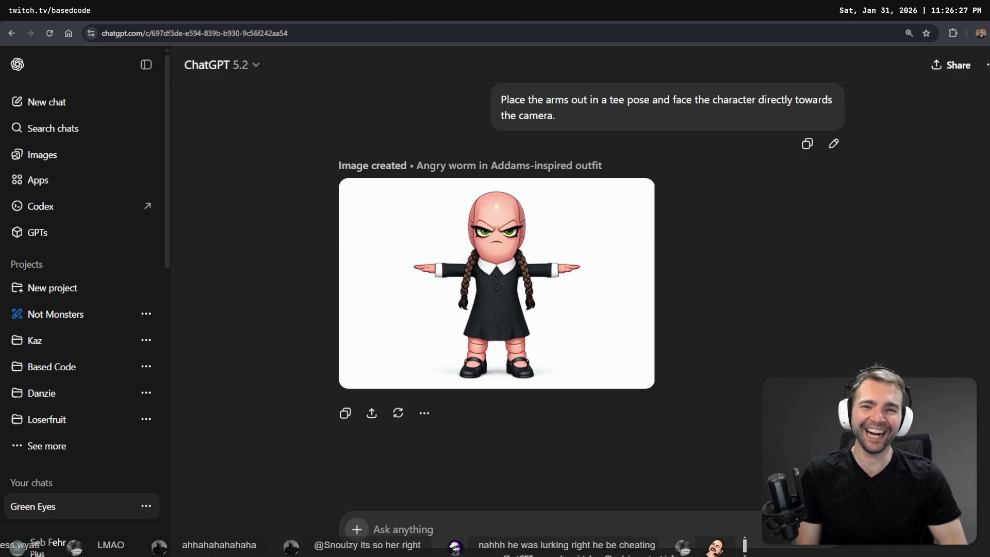
# - Copy the T-pose worm girl image to the clipboard and save it as a PNG
pyautogui.click(446, 241)
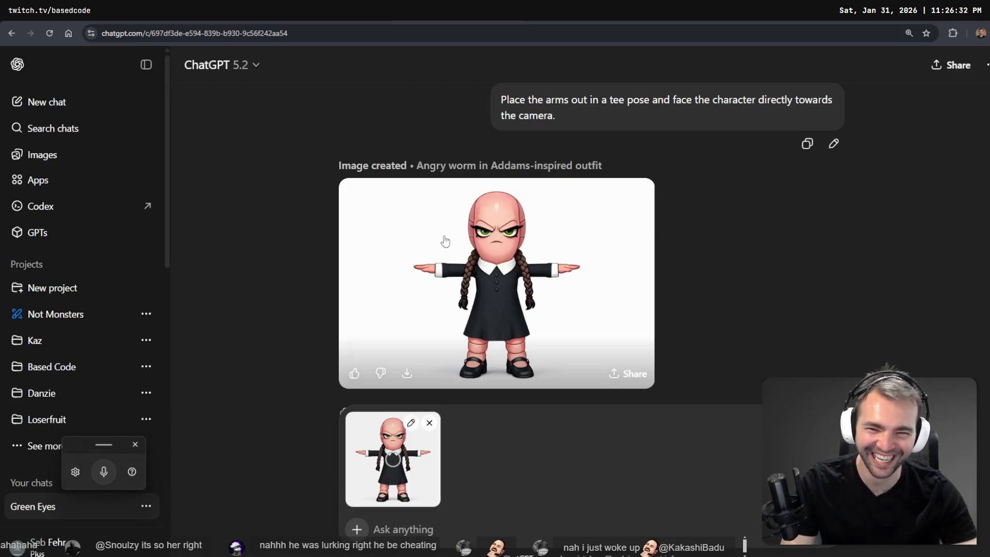
pyautogui.click(430, 424)
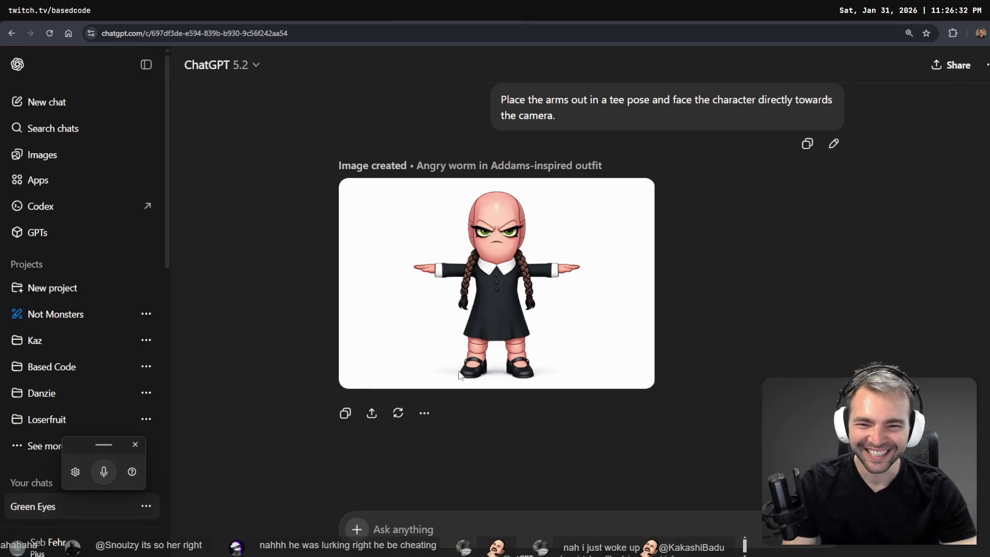
pyautogui.click(471, 307)
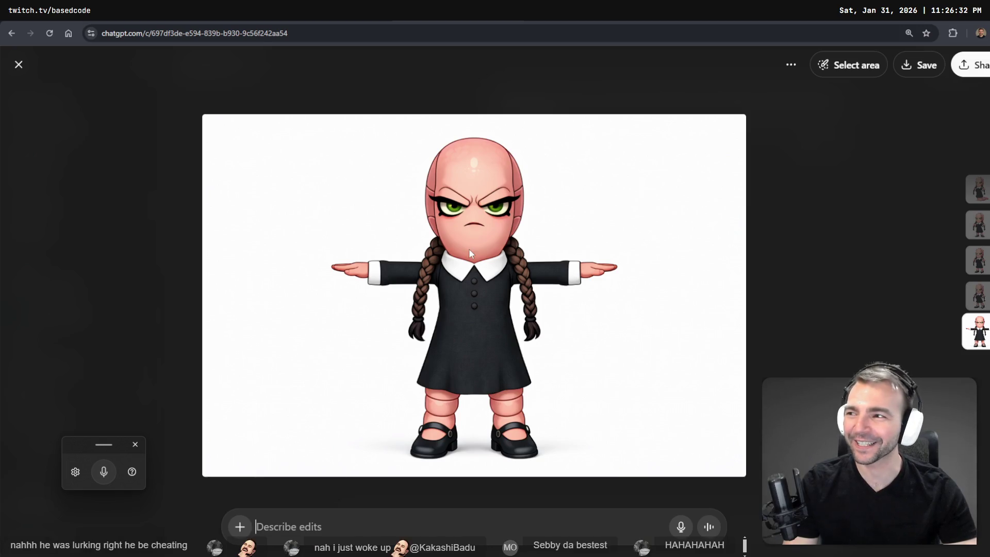
pyautogui.rightClick(443, 257)
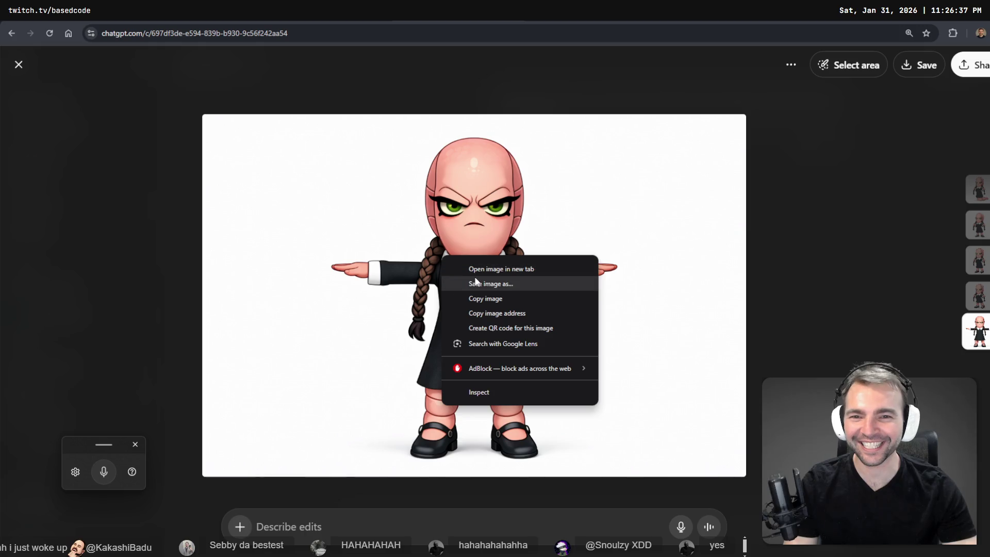
pyautogui.click(522, 299)
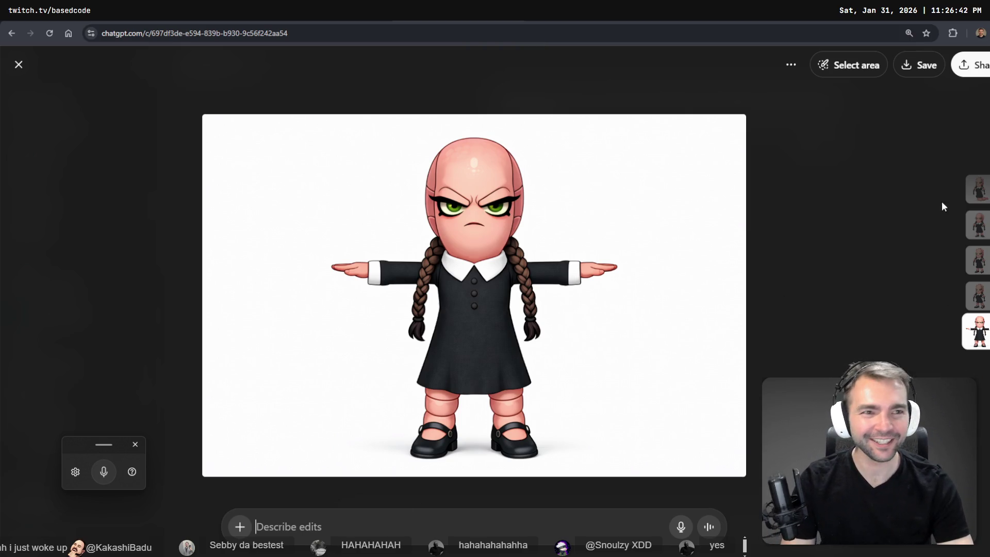
pyautogui.click(935, 68)
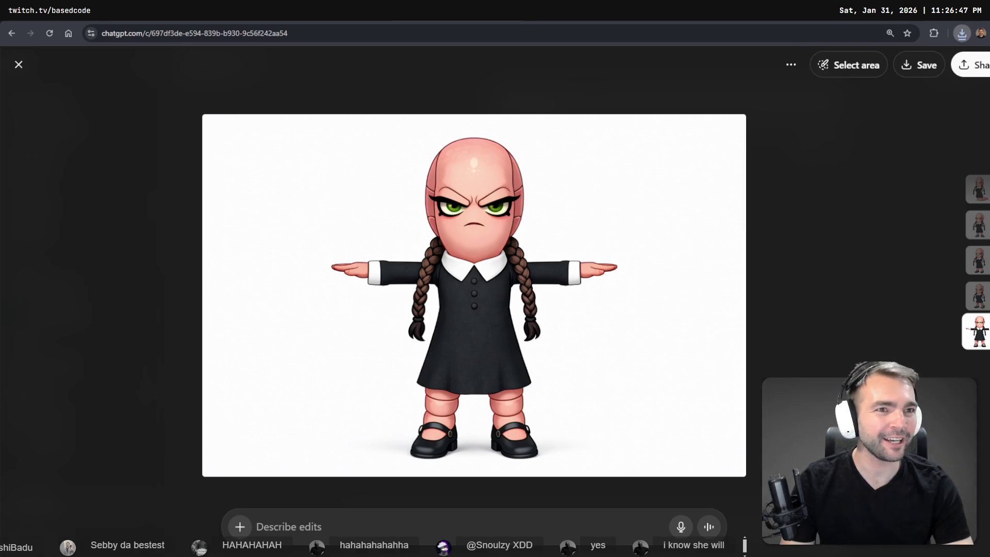
pyautogui.click(854, 68)
# - Mark the worm girl's collar and chest and dictate a request for a more feminine physique
pyautogui.moveTo(518, 309)
pyautogui.mouseDown()
pyautogui.moveTo(516, 289)
pyautogui.moveTo(431, 279)
pyautogui.mouseUp()
pyautogui.press('super+h')
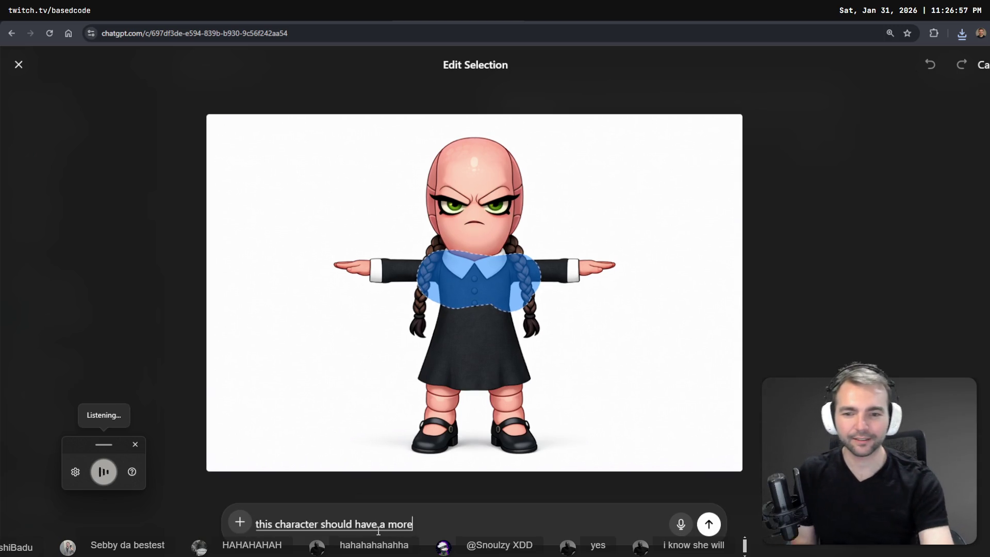
pyautogui.press('Return')
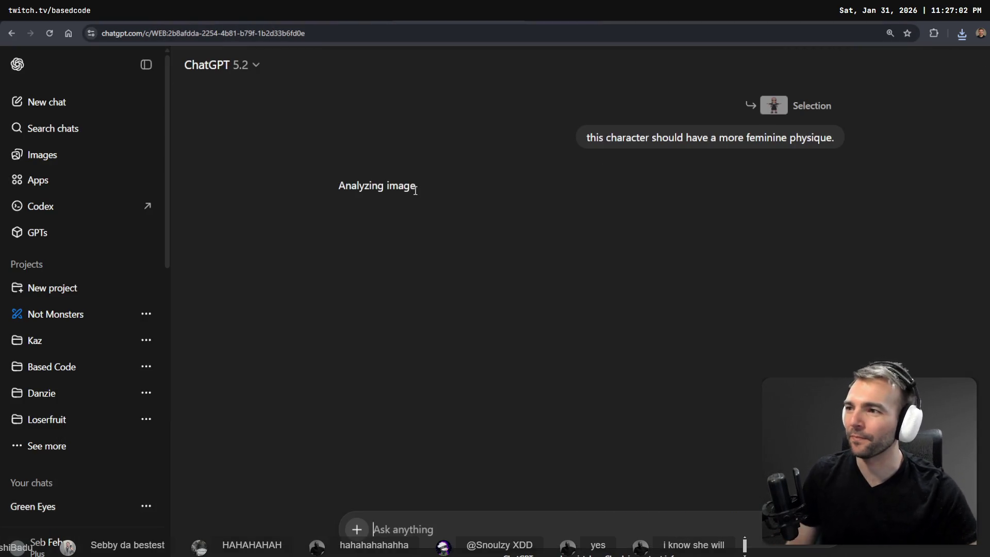
# - Go back to the Not Monsters project page and search its chats for 'Character'
pyautogui.hotkey('alt', 'Left')
pyautogui.hotkey('ctrl', 'f')
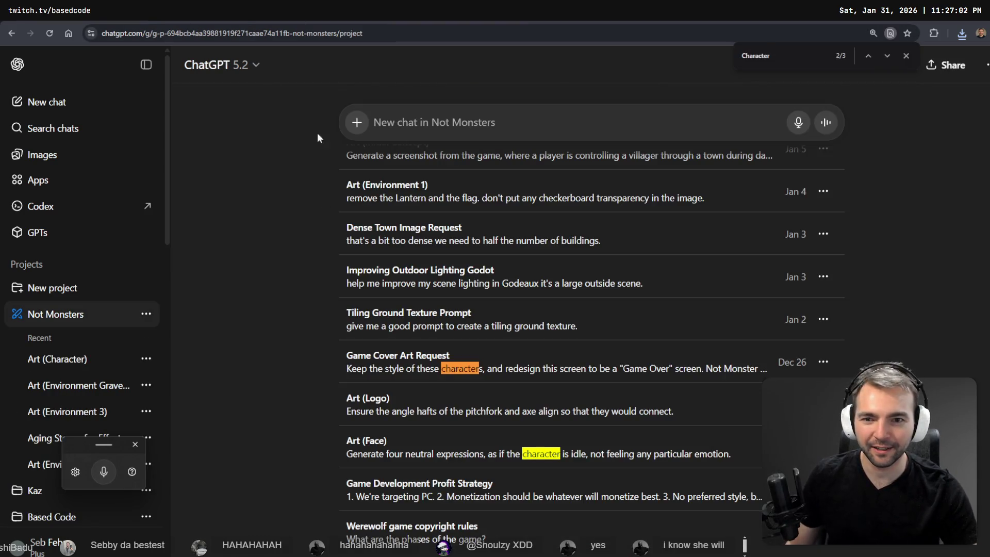
pyautogui.click(57, 358)
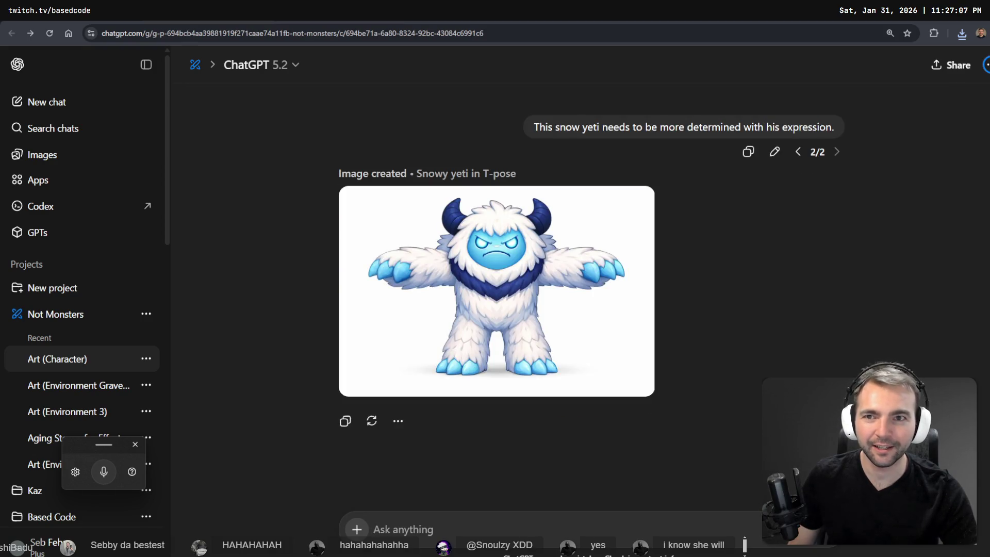
pyautogui.hotkey('alt', 'Right')
pyautogui.scroll(-6, 583, 330)
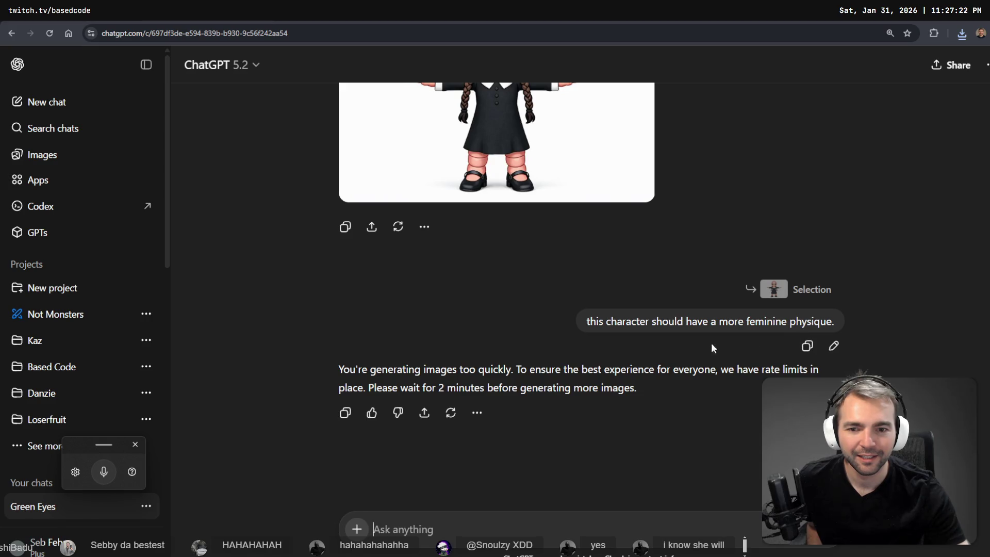
pyautogui.press('Return')
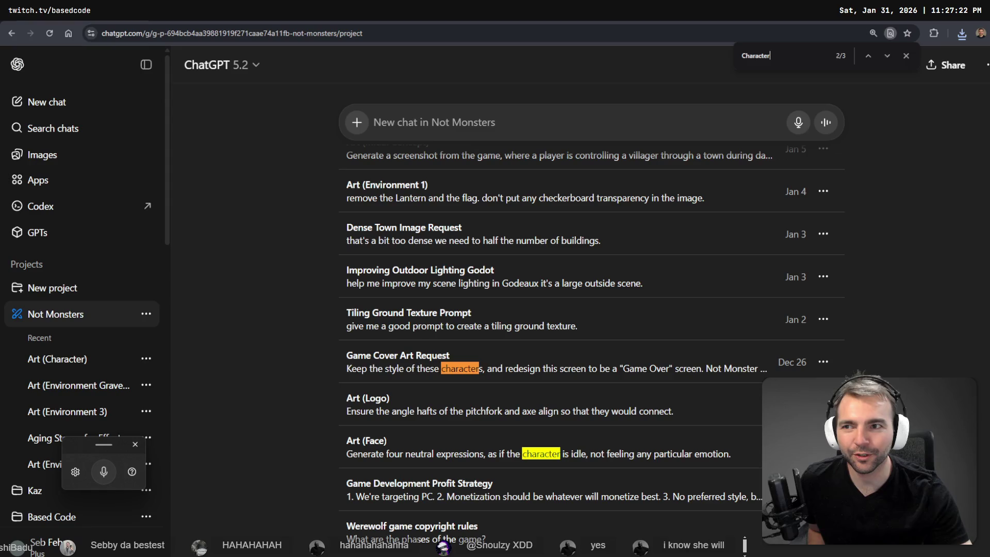
# - Copy the T-posed worm-girl image from the Images library to the clipboard
pyautogui.click(41, 155)
pyautogui.scroll(-5, 218, 232)
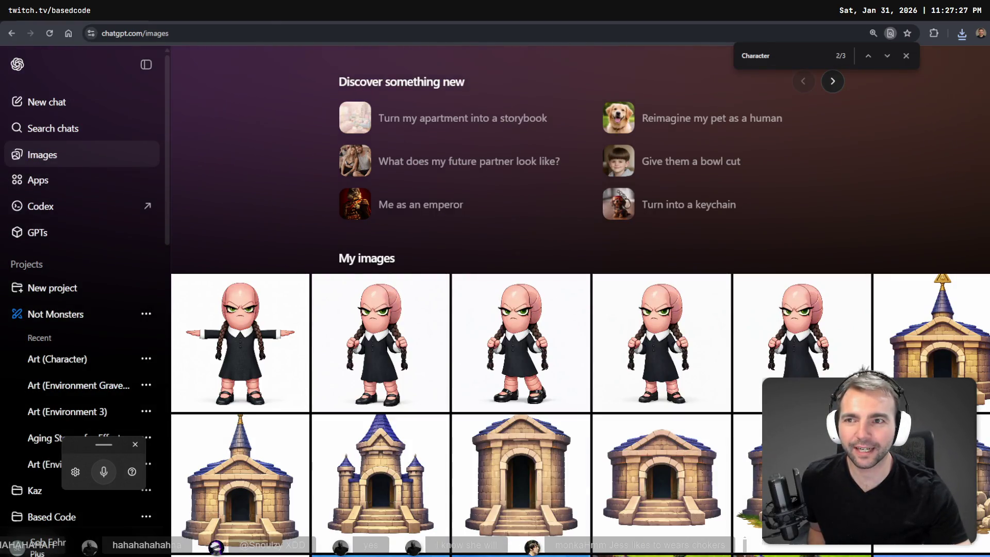
pyautogui.click(240, 343)
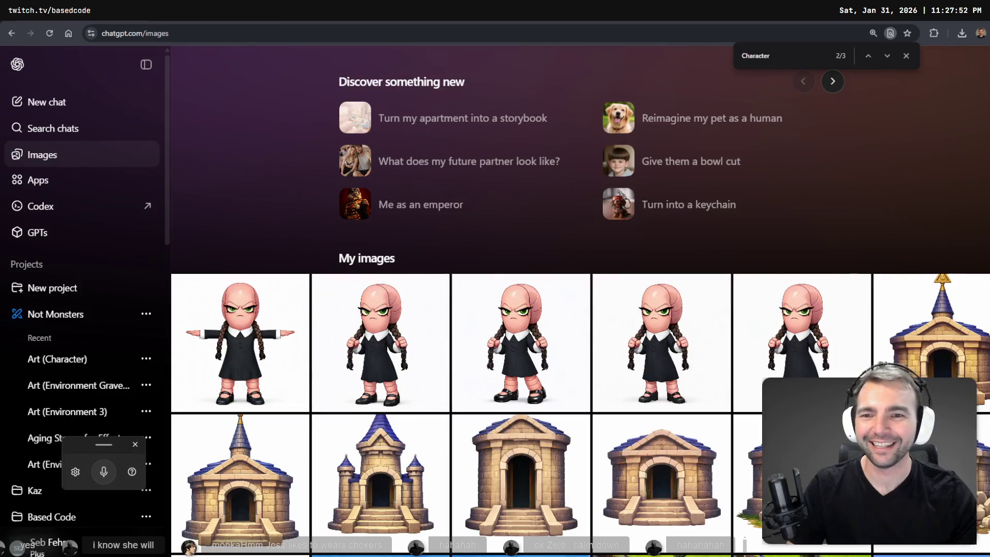
pyautogui.click(251, 338)
pyautogui.rightClick(514, 268)
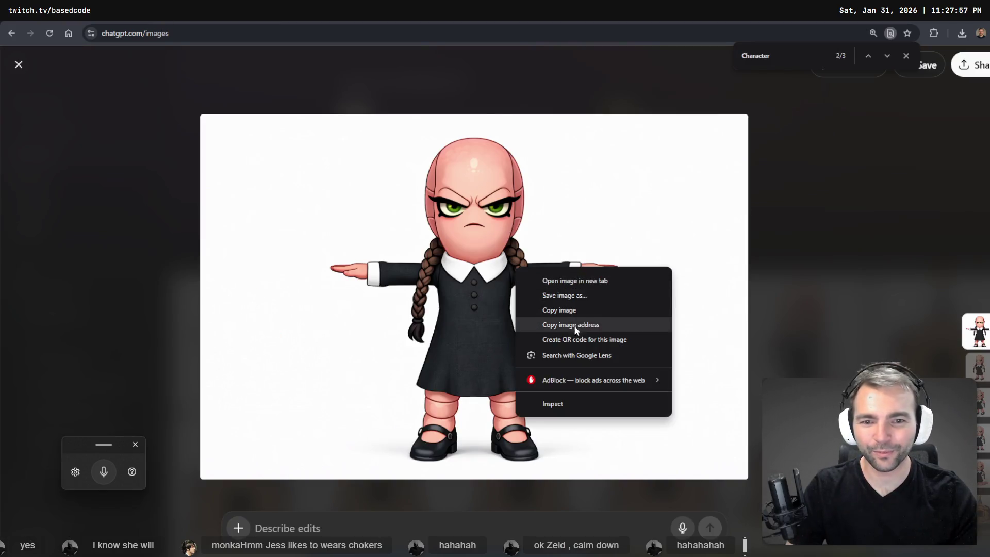
pyautogui.click(589, 308)
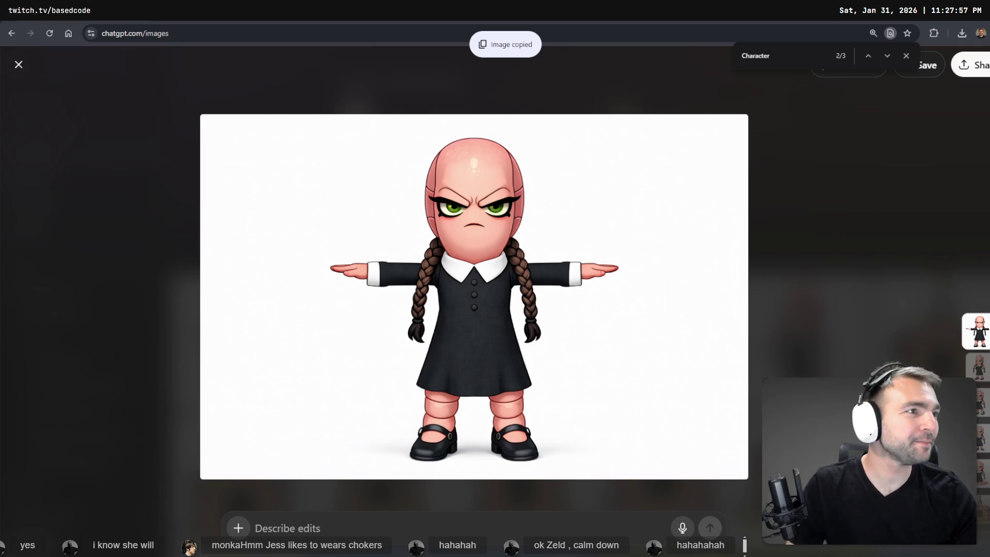
pyautogui.hotkey('alt', 'Tab')
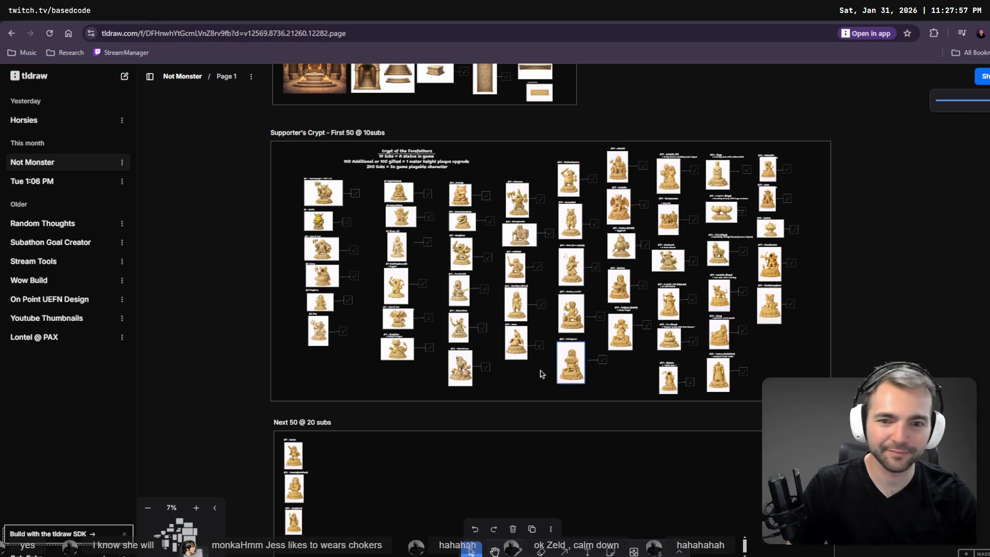
# - Replace the old worm-girl picture with the pasted T-pose character, resized below the Snow Yeti card
pyautogui.hscroll(-10, 652, 236)
pyautogui.hscroll(3, 634, 281)
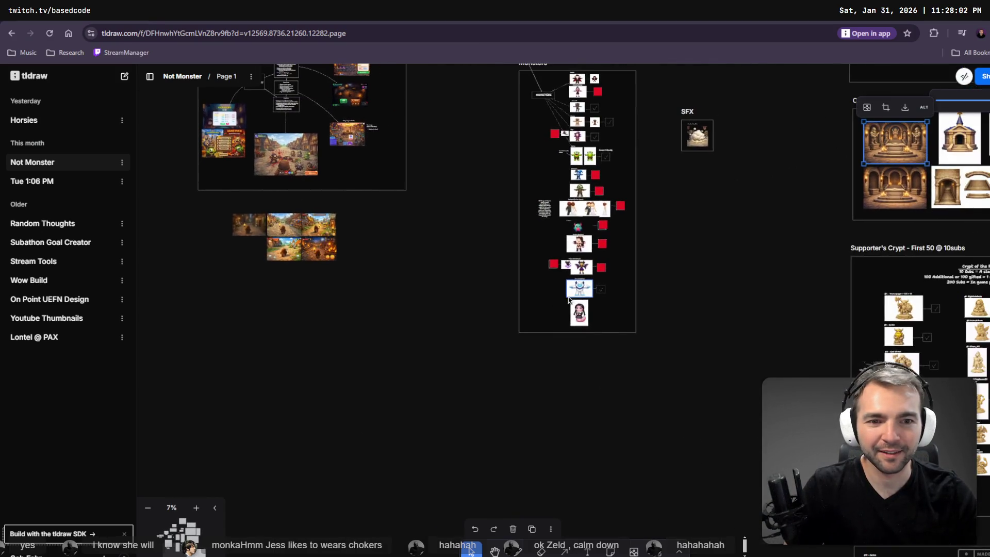
pyautogui.scroll(5, 553, 315)
pyautogui.scroll(3, 536, 320)
pyautogui.click(625, 248)
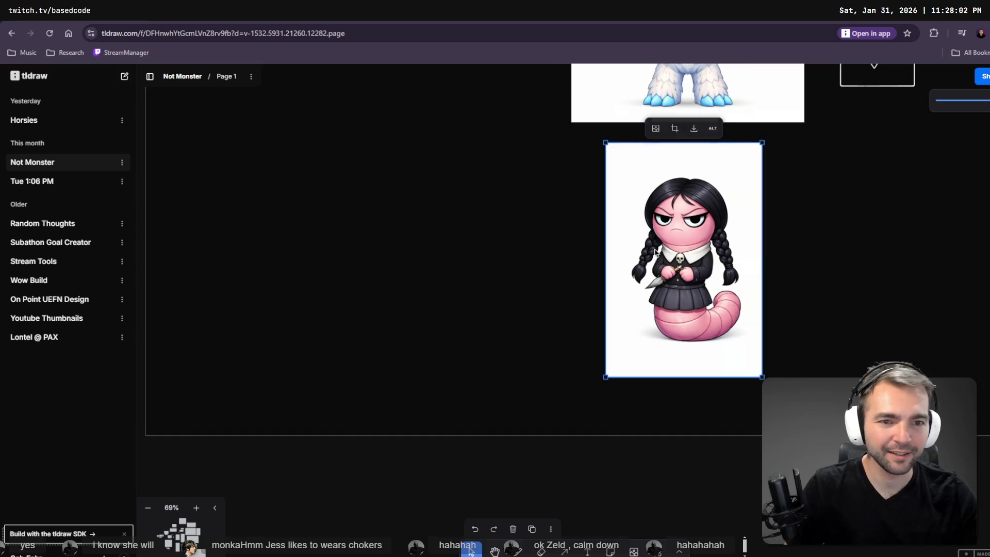
pyautogui.press('Delete')
pyautogui.hotkey('ctrl', 'v')
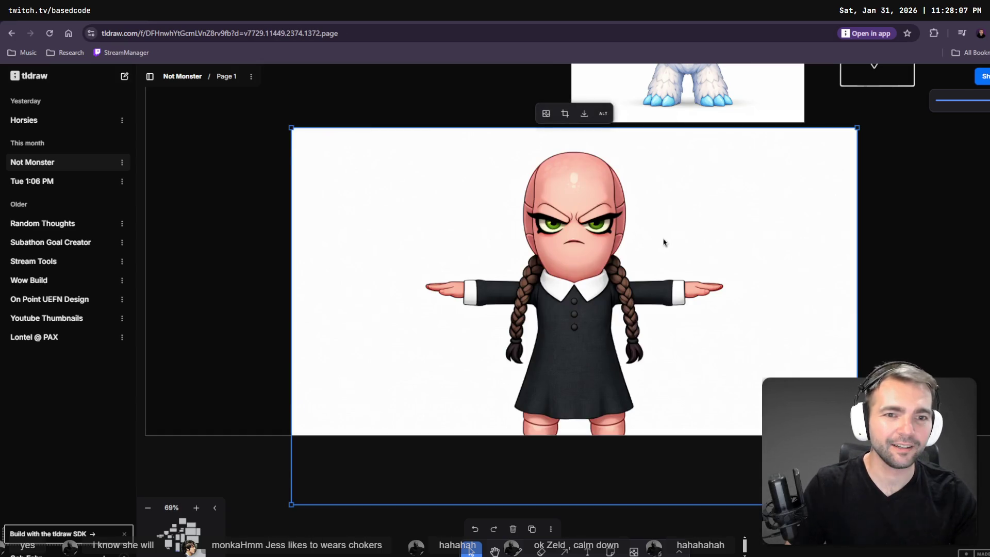
pyautogui.moveTo(292, 126)
pyautogui.mouseDown()
pyautogui.moveTo(552, 206)
pyautogui.moveTo(732, 292)
pyautogui.mouseUp()
pyautogui.moveTo(729, 328)
pyautogui.mouseDown()
pyautogui.moveTo(764, 102)
pyautogui.moveTo(731, 182)
pyautogui.mouseUp()
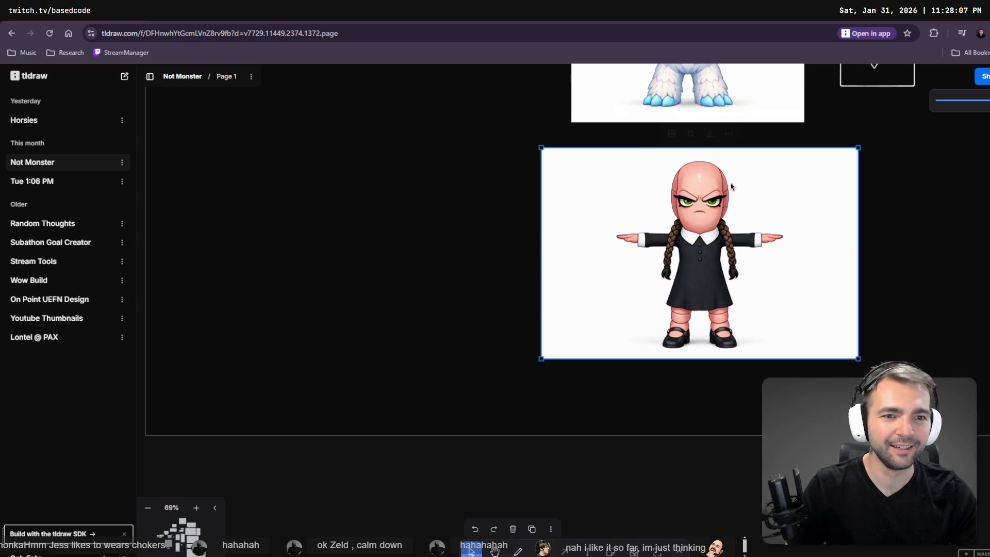
pyautogui.moveTo(858, 355)
pyautogui.mouseDown()
pyautogui.moveTo(800, 315)
pyautogui.moveTo(810, 317)
pyautogui.mouseUp()
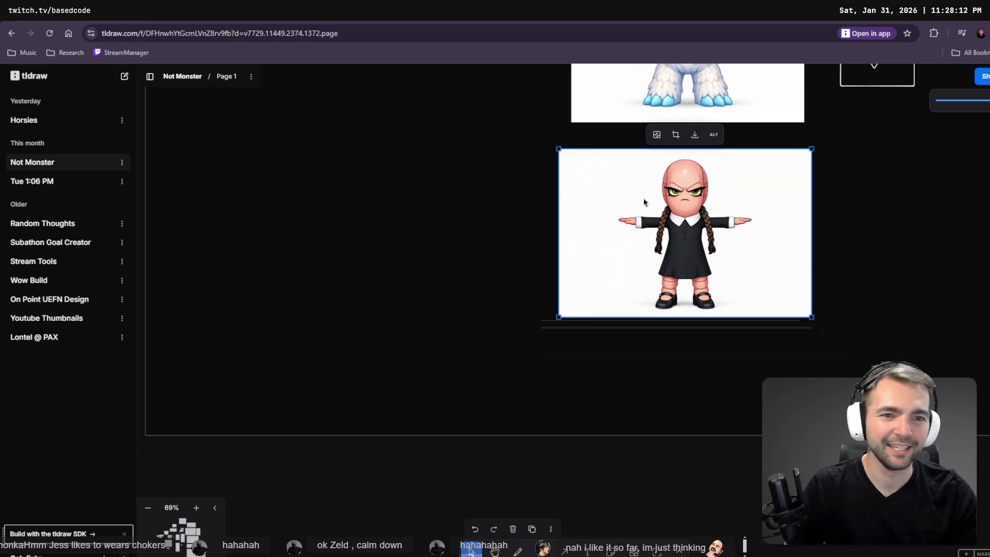
# - Copy the Dragon Witch's red box beside the new character and nudge them down together
pyautogui.scroll(-5, 642, 201)
pyautogui.click(702, 117)
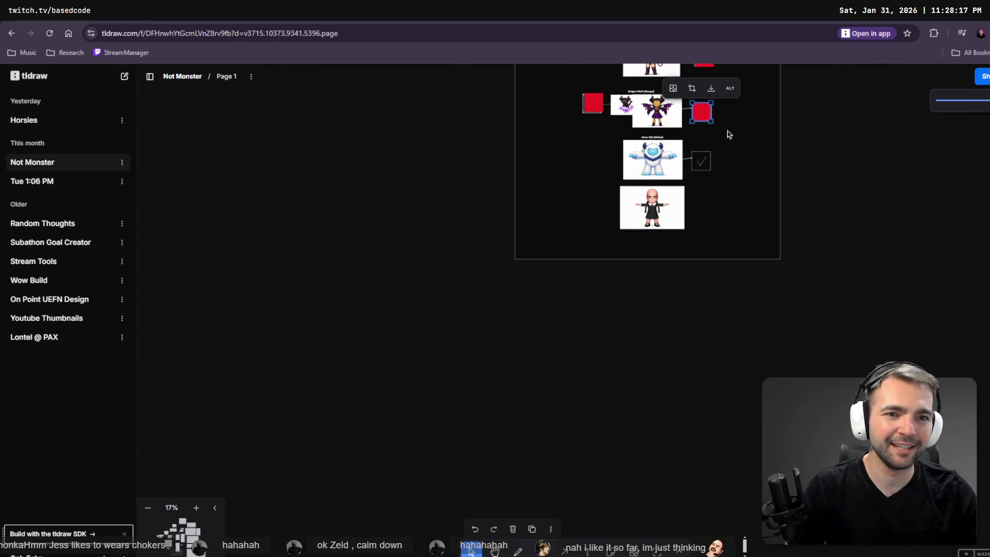
pyautogui.scroll(4, 728, 133)
pyautogui.scroll(-2, 703, 217)
pyautogui.moveTo(702, 223)
pyautogui.mouseDown()
pyautogui.moveTo(717, 344)
pyautogui.moveTo(694, 314)
pyautogui.moveTo(702, 316)
pyautogui.mouseUp()
pyautogui.click(753, 302)
pyautogui.scroll(3, 737, 314)
pyautogui.scroll(1, 737, 313)
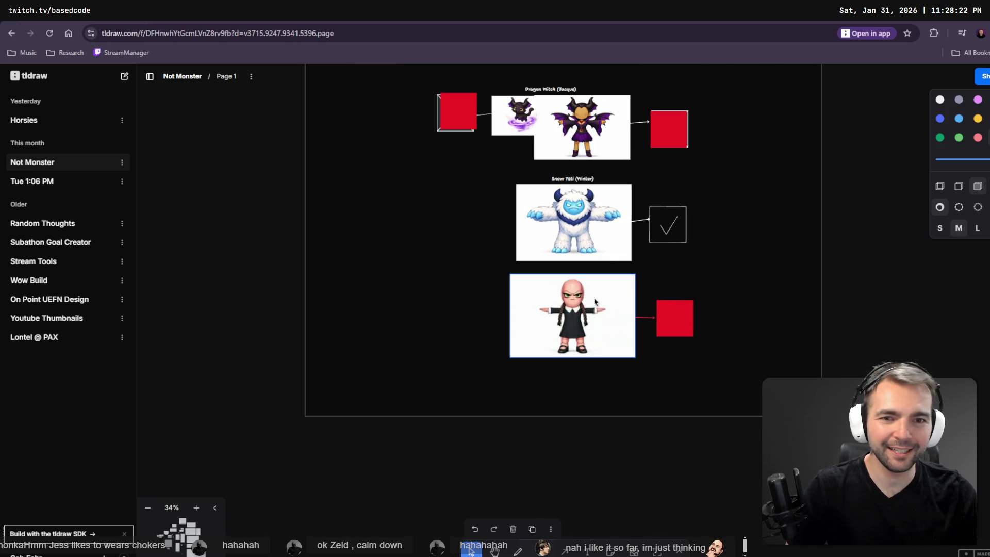
pyautogui.click(619, 322)
pyautogui.keyDown('shift'); pyautogui.click(670, 316); pyautogui.keyUp('shift')
pyautogui.moveTo(619, 323); pyautogui.dragTo(621, 330)
# - Draw an arrow from the T-pose character into the new red box
pyautogui.click(677, 317)
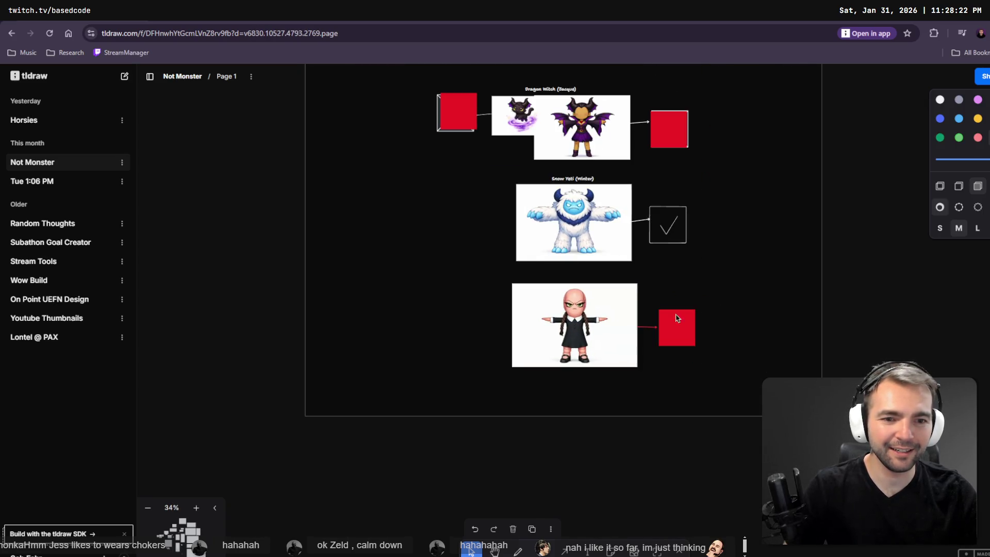
pyautogui.click(647, 327)
pyautogui.click(652, 221)
pyautogui.press('a')
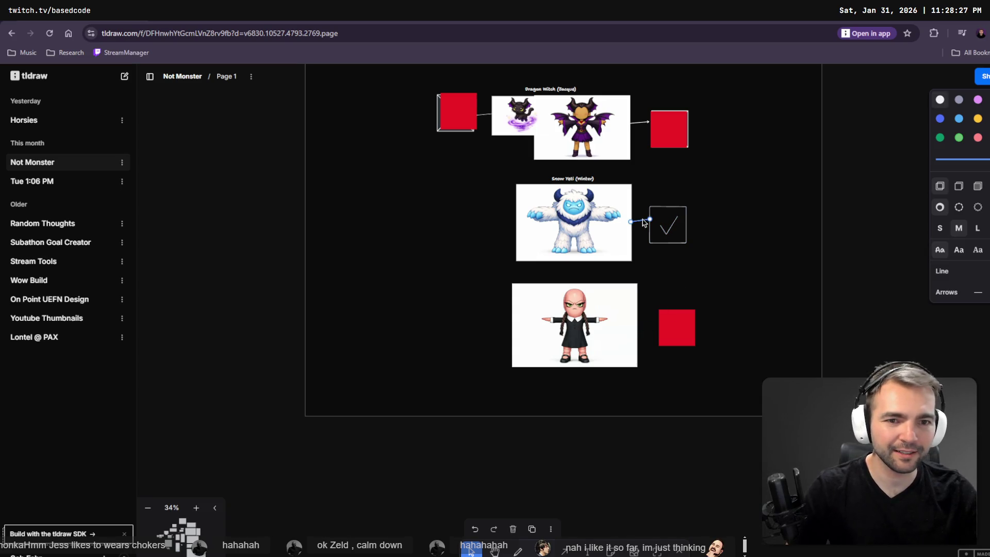
pyautogui.moveTo(593, 329); pyautogui.dragTo(665, 333)
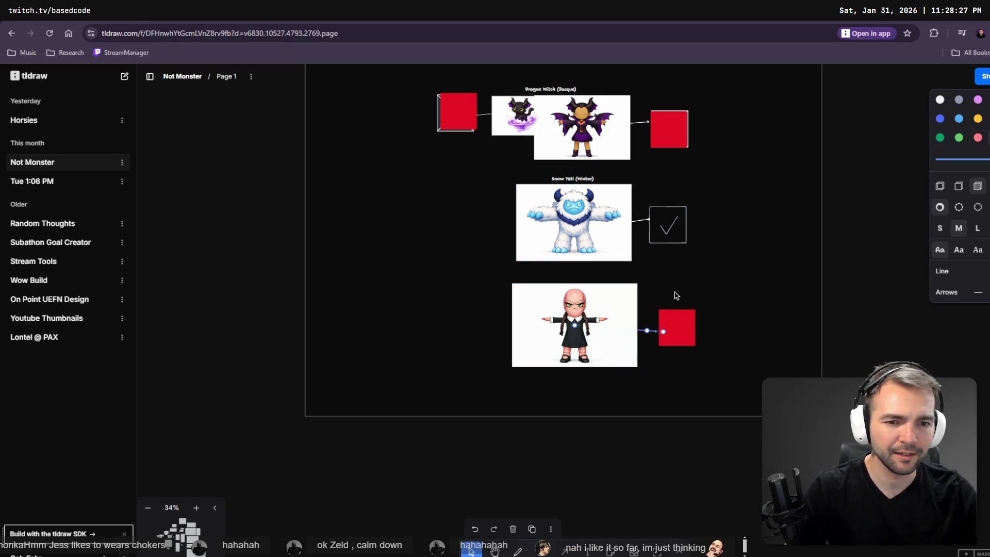
pyautogui.click(941, 99)
pyautogui.moveTo(595, 314); pyautogui.dragTo(665, 327)
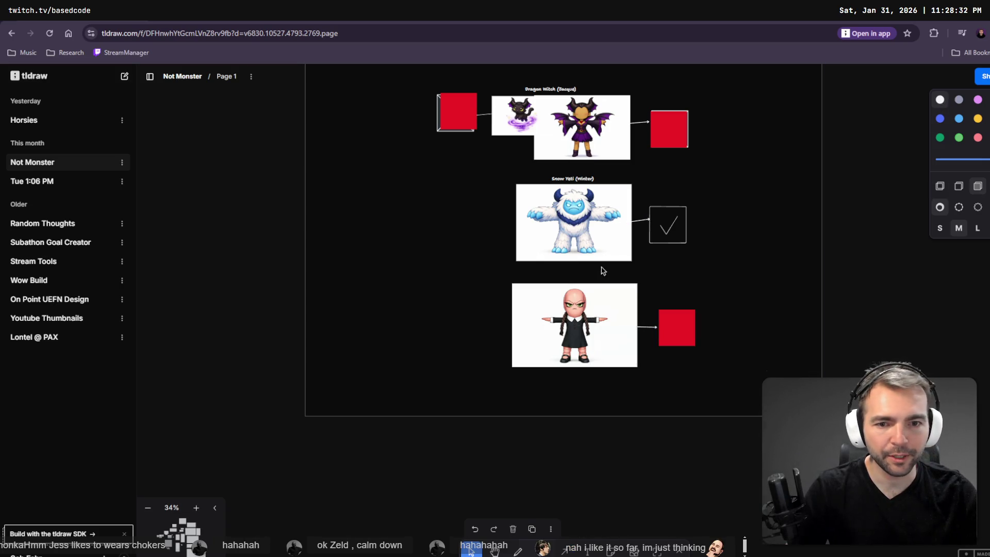
pyautogui.click(571, 181)
# - Duplicate the Snow Yeti (Winter) label above the character and retype it with the viewer's handle
pyautogui.hotkey('ctrl', 'v')
pyautogui.moveTo(543, 278); pyautogui.dragTo(538, 276)
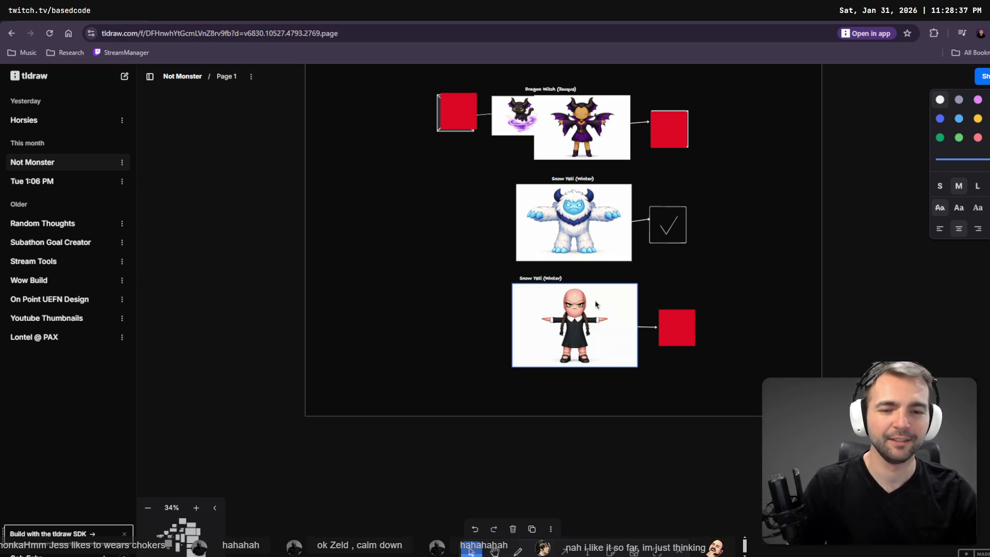
pyautogui.moveTo(534, 277); pyautogui.dragTo(578, 285)
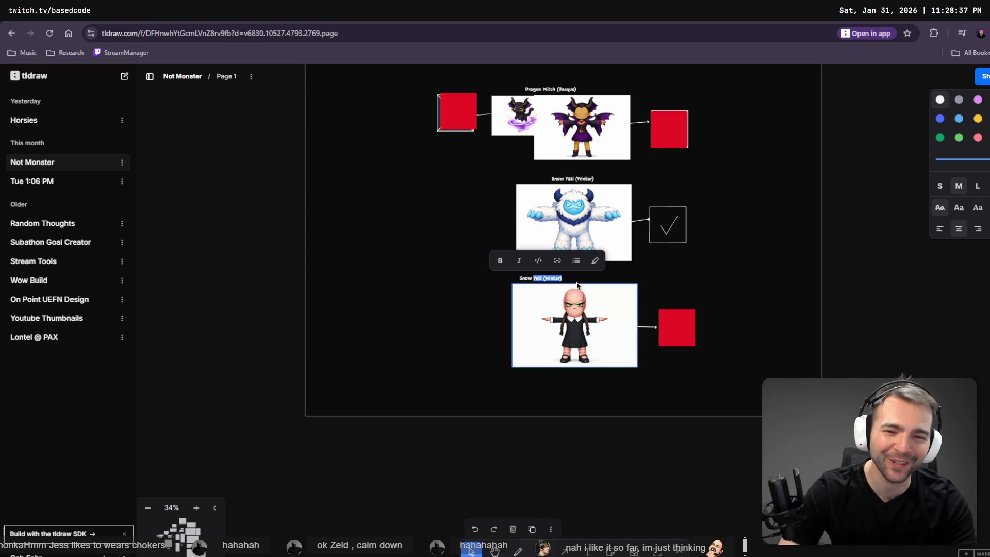
pyautogui.hotkey('ctrl', 'a')
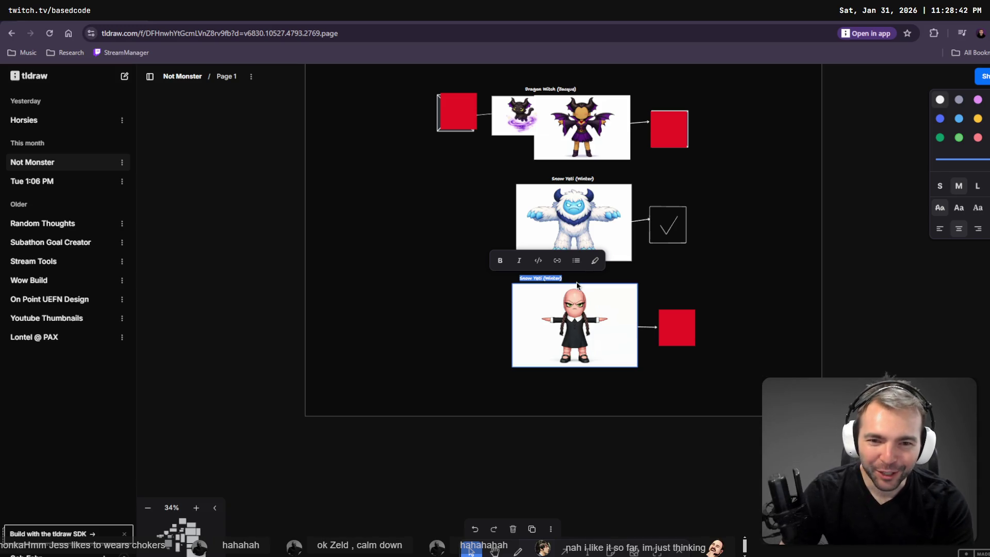
pyautogui.write('w')
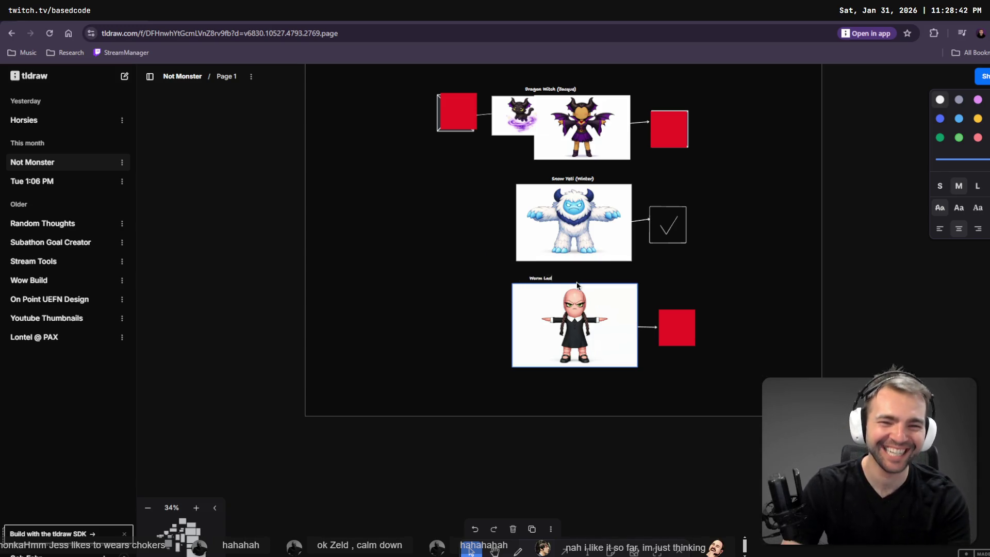
pyautogui.write('ss')
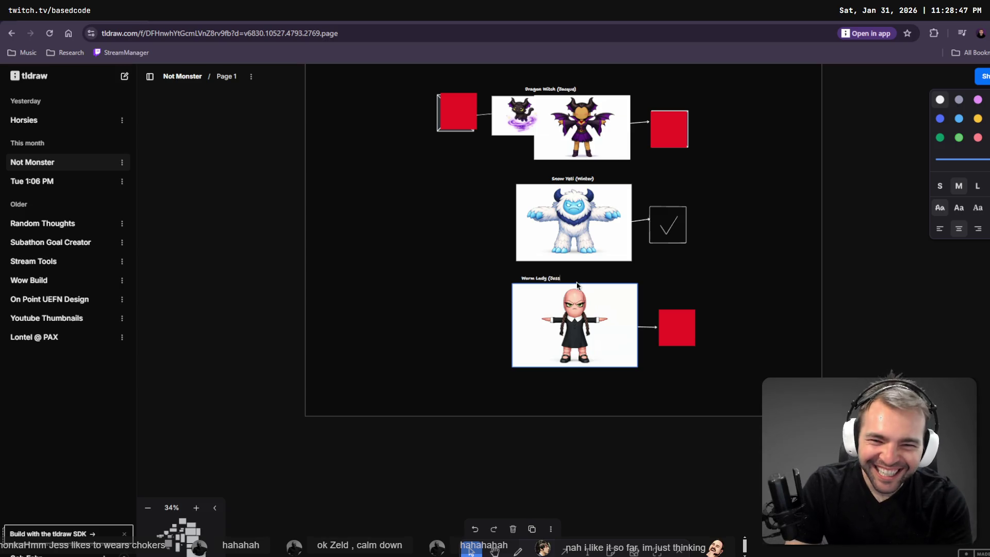
pyautogui.write('Wyatt)')
pyautogui.press('Escape')
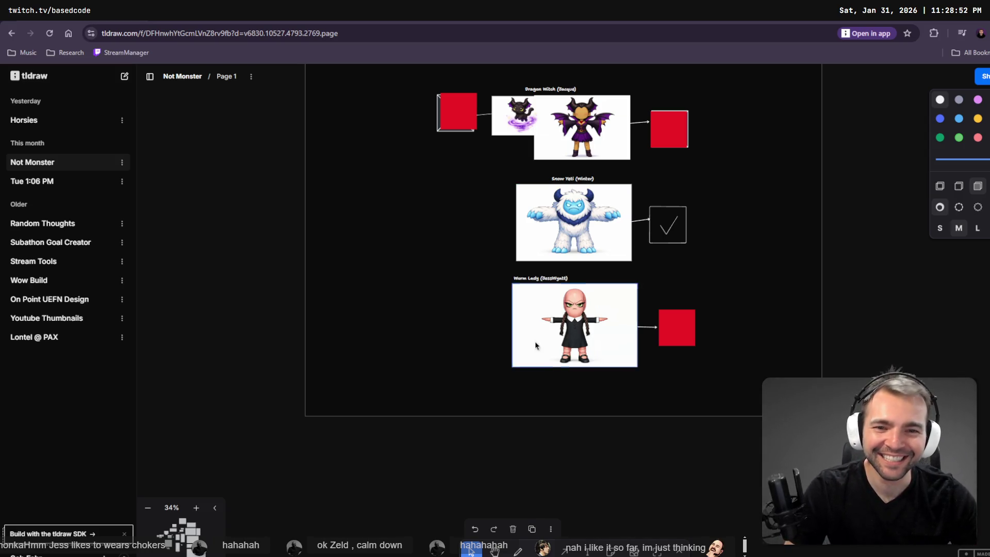
# - Change the label's 'Worm Lady' to 'Wormess'
pyautogui.scroll(5, 550, 320)
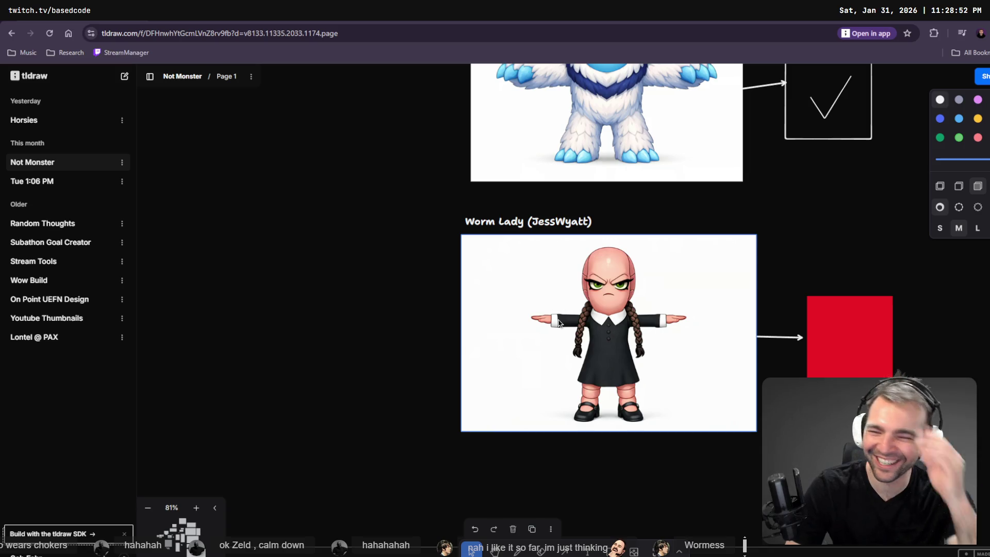
pyautogui.click(490, 219)
pyautogui.click(496, 222)
pyautogui.write('ess')
pyautogui.press('Delete')
pyautogui.press('Delete')
pyautogui.press('Delete')
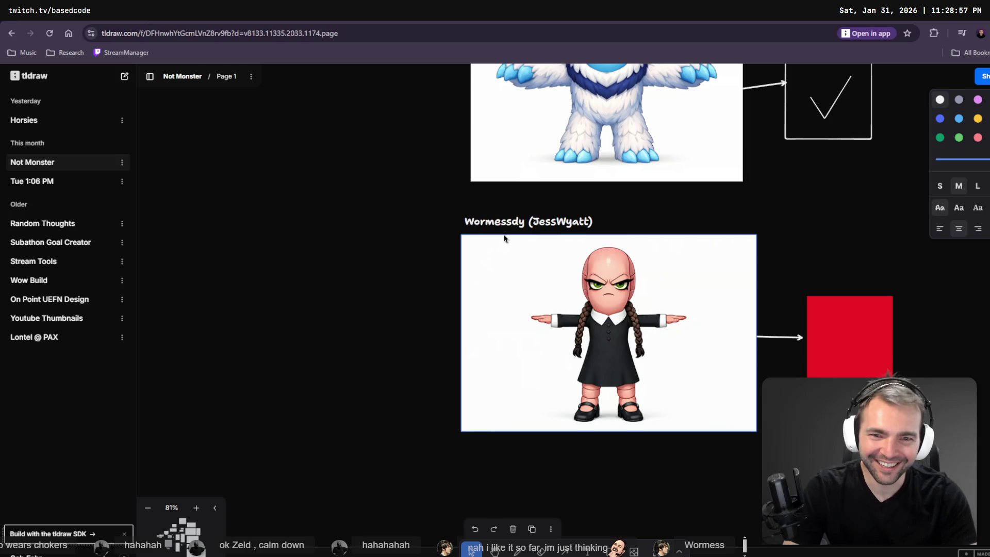
pyautogui.click(377, 302)
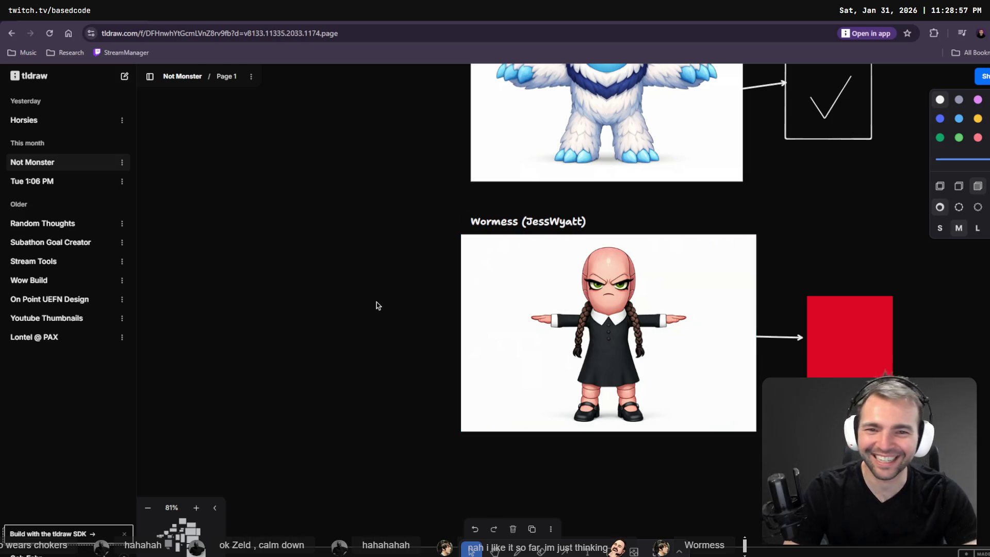
pyautogui.scroll(-3, 374, 298)
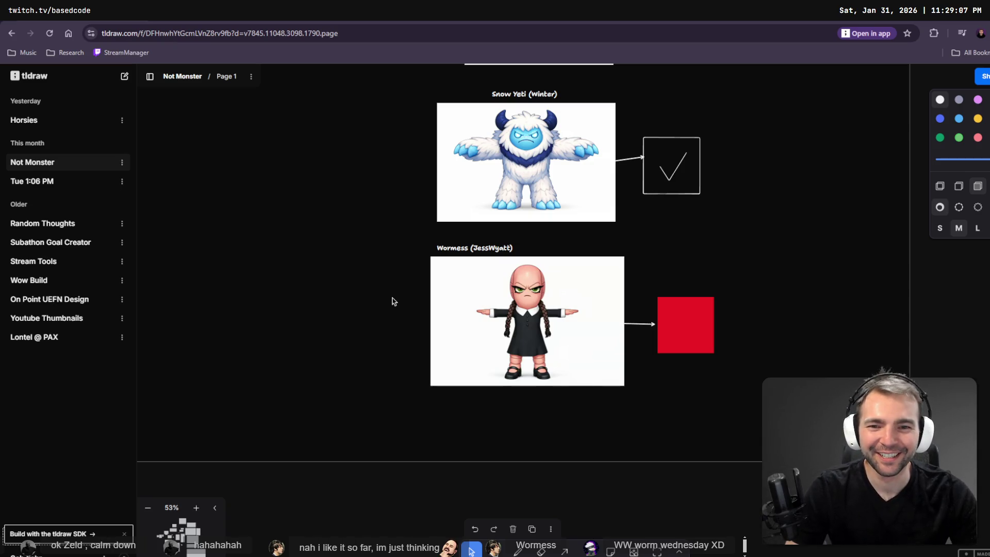
pyautogui.scroll(-3, 376, 320)
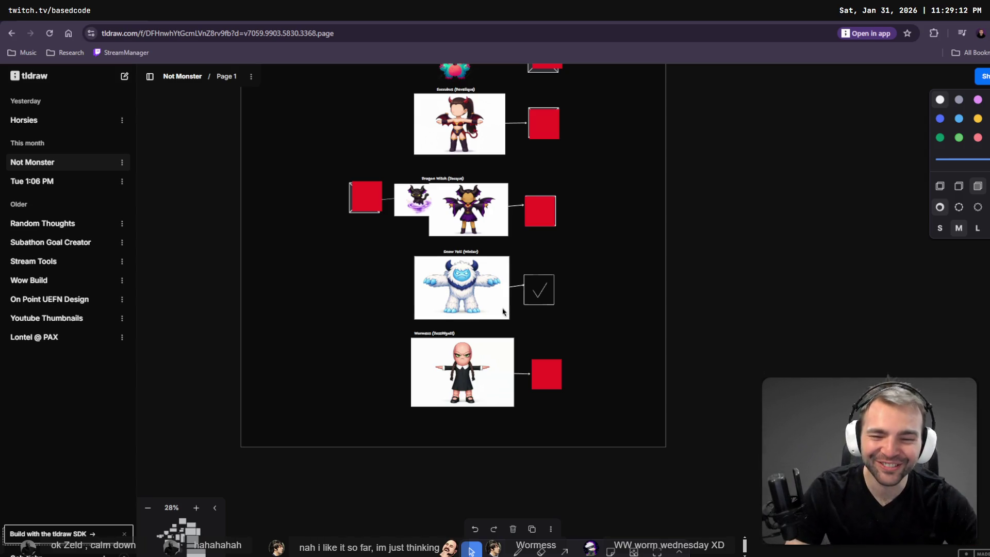
pyautogui.scroll(10, 464, 361)
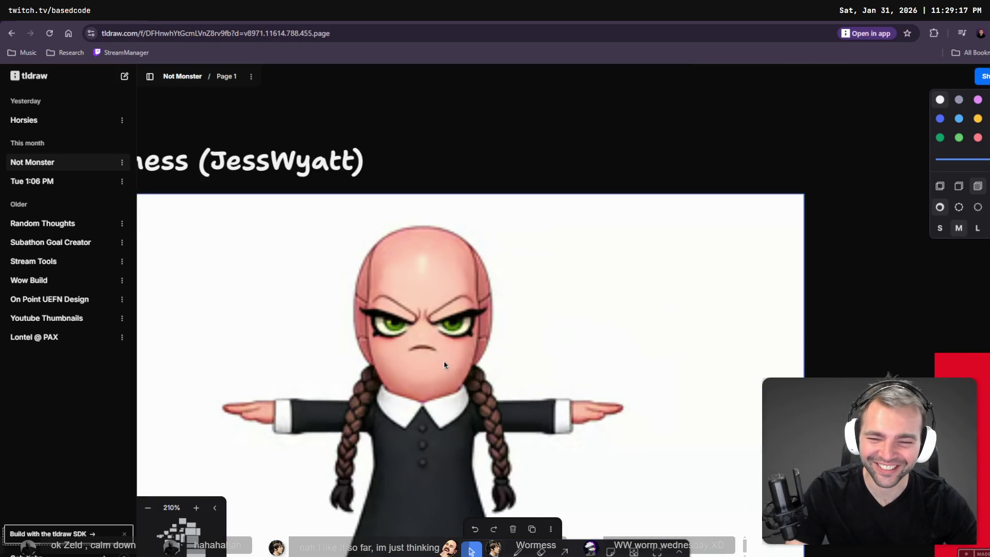
pyautogui.scroll(-10, 444, 365)
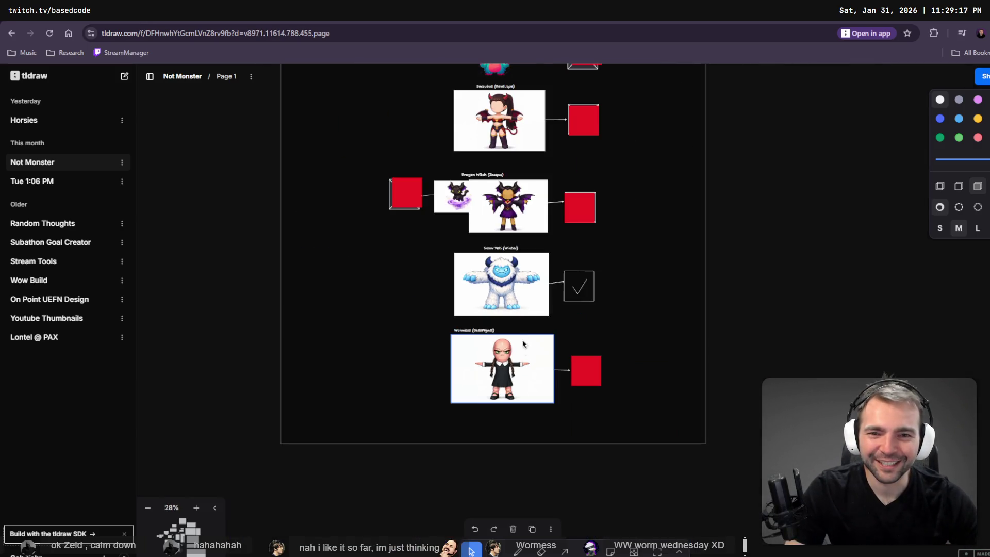
pyautogui.moveTo(602, 170); pyautogui.dragTo(597, 327)
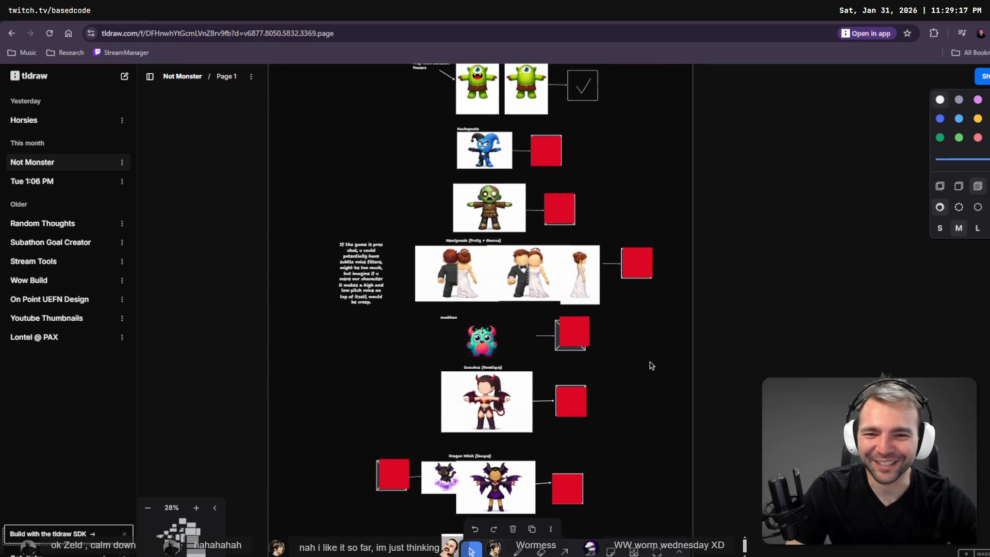
pyautogui.moveTo(649, 365); pyautogui.dragTo(694, 176)
pyautogui.hotkey('ctrl', 'Tab')
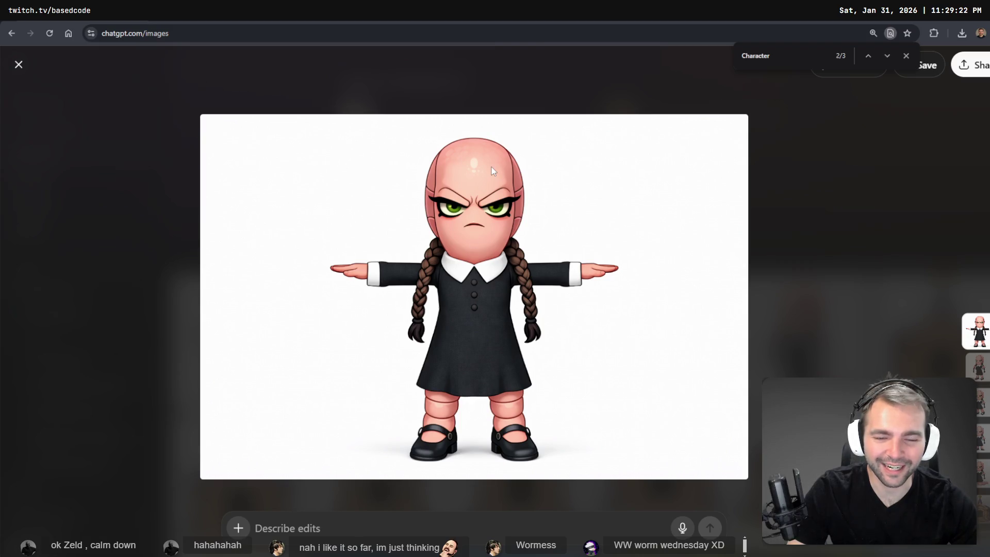
# - Compare the Wormess image with the tldraw board, then close the viewer and return to the worm chat
pyautogui.hotkey('ctrl', 'shift', 'Tab')
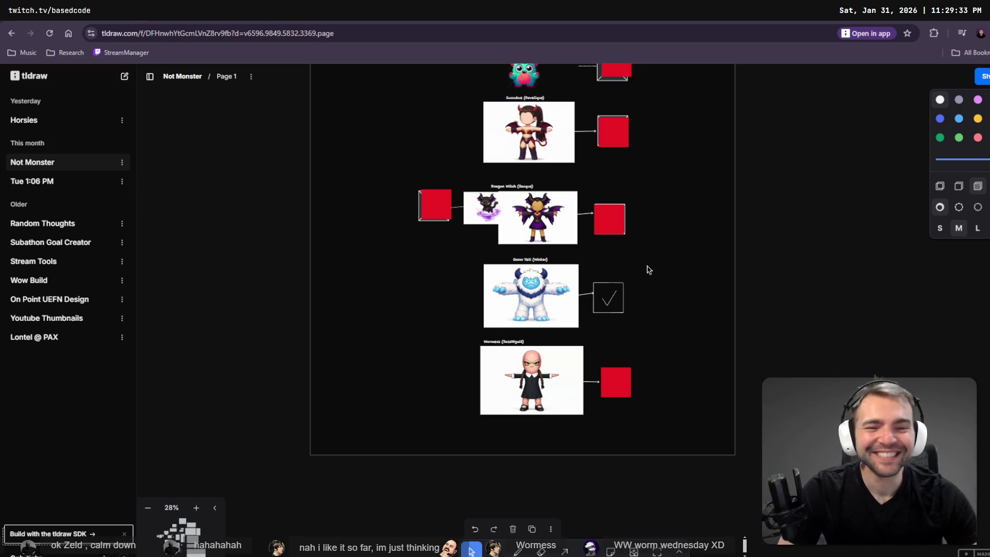
pyautogui.hotkey('alt', 'Tab')
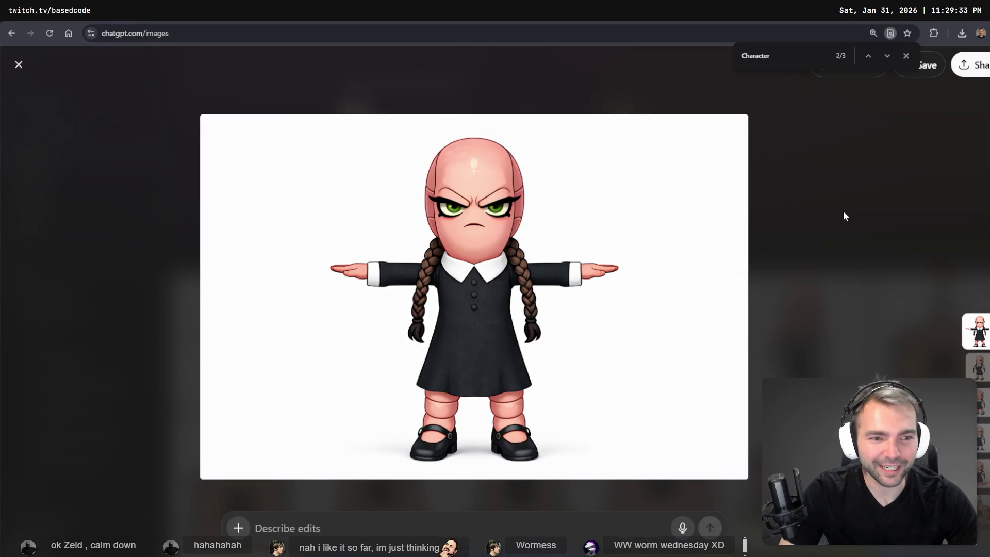
pyautogui.click(845, 214)
pyautogui.click(219, 351)
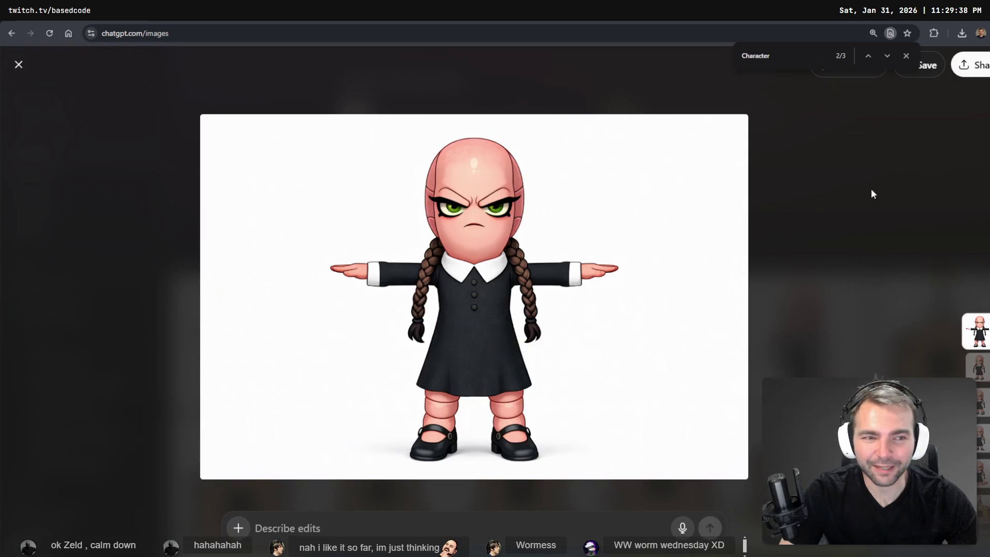
pyautogui.click(454, 95)
pyautogui.hotkey('alt', 'Left')
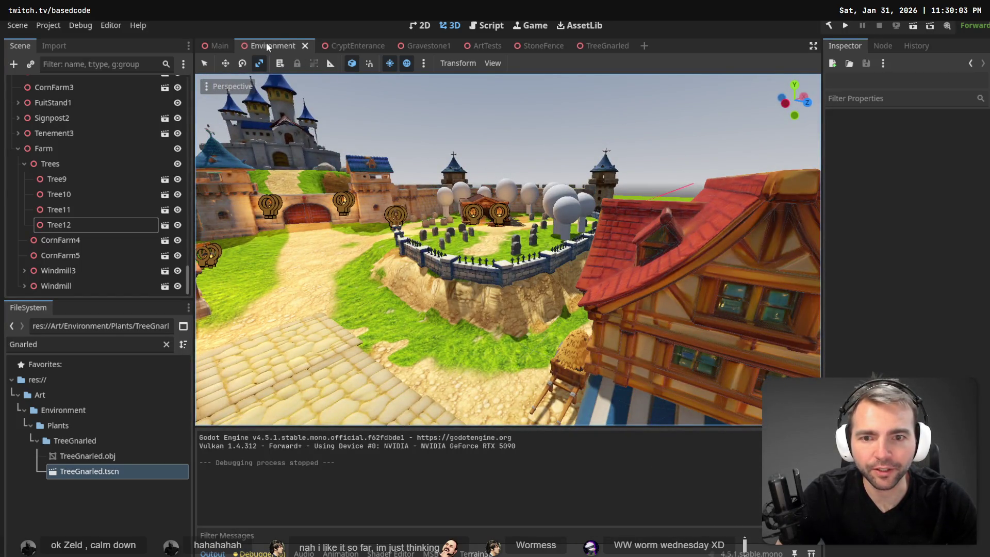
# - Switch Godot's viewport to the Move tool and return to ChatGPT
pyautogui.press('w')
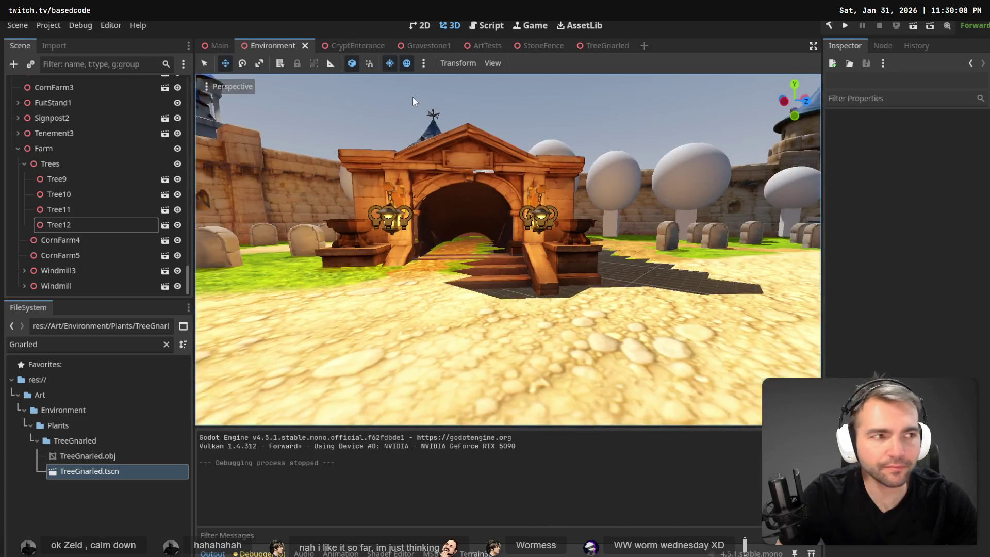
pyautogui.hotkey('alt', 'Tab')
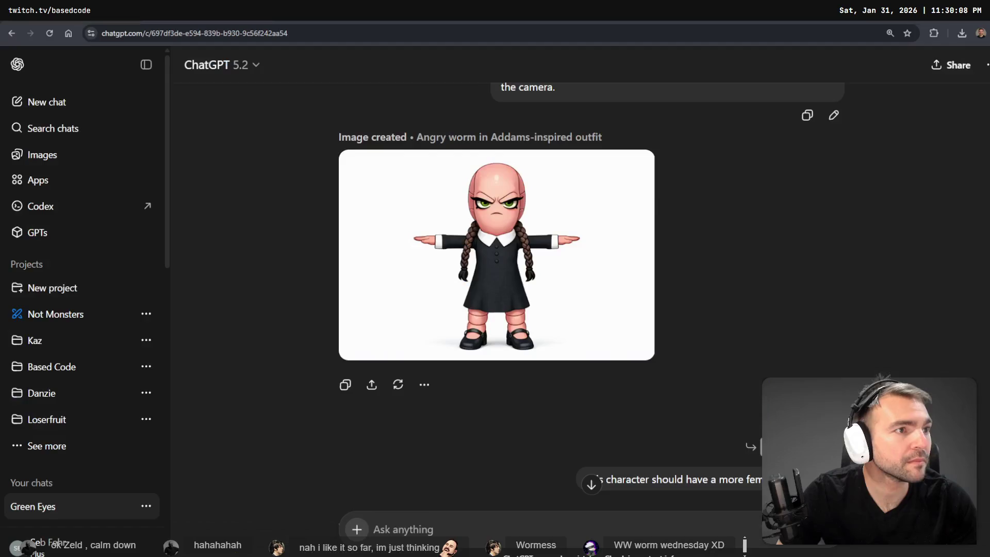
# - Open the crypt with the golden cross from the Images library
pyautogui.click(44, 161)
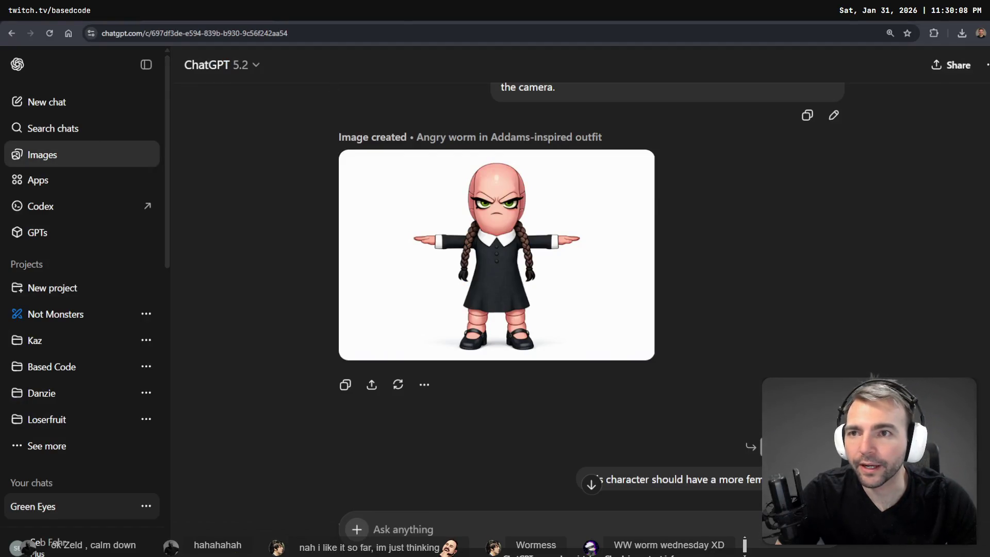
pyautogui.scroll(-6, 462, 410)
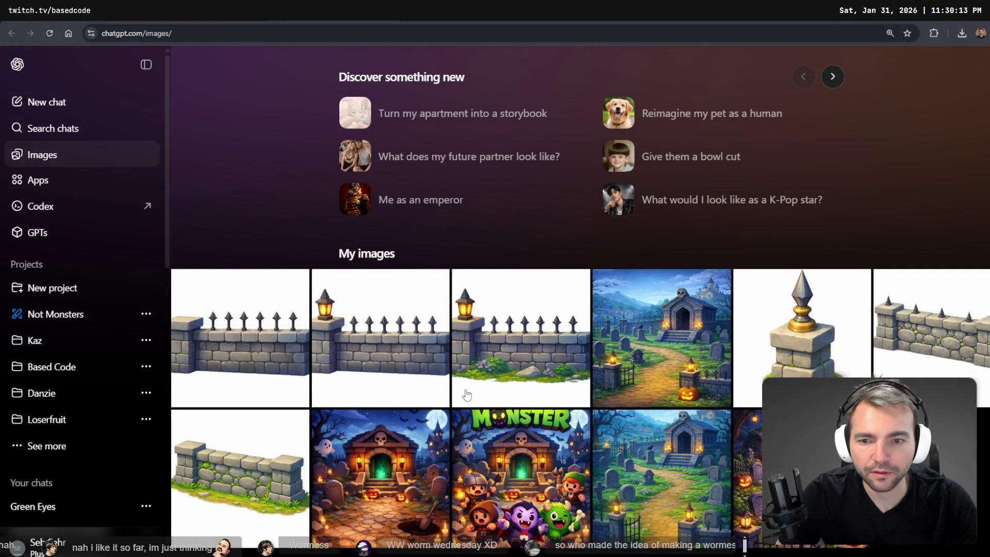
pyautogui.scroll(-5, 405, 294)
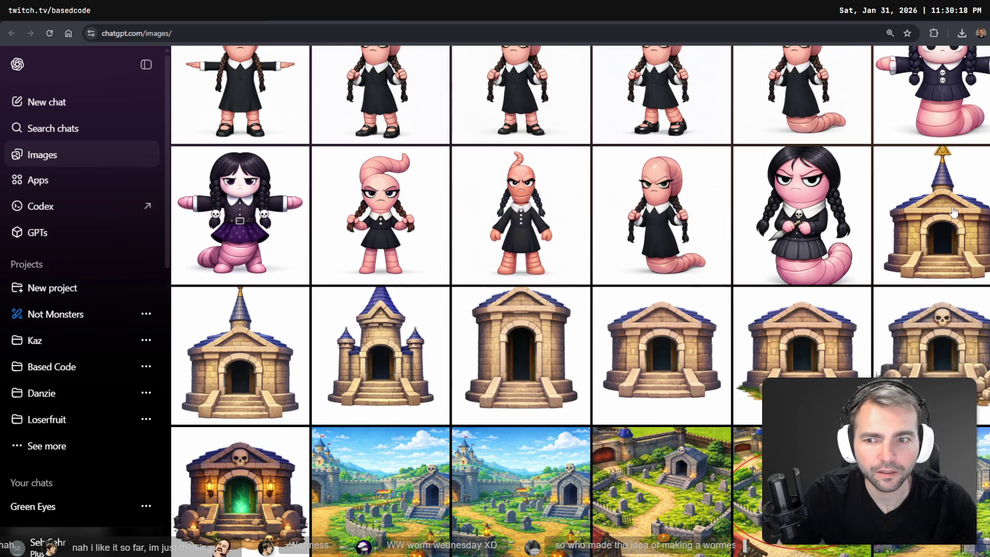
pyautogui.click(247, 327)
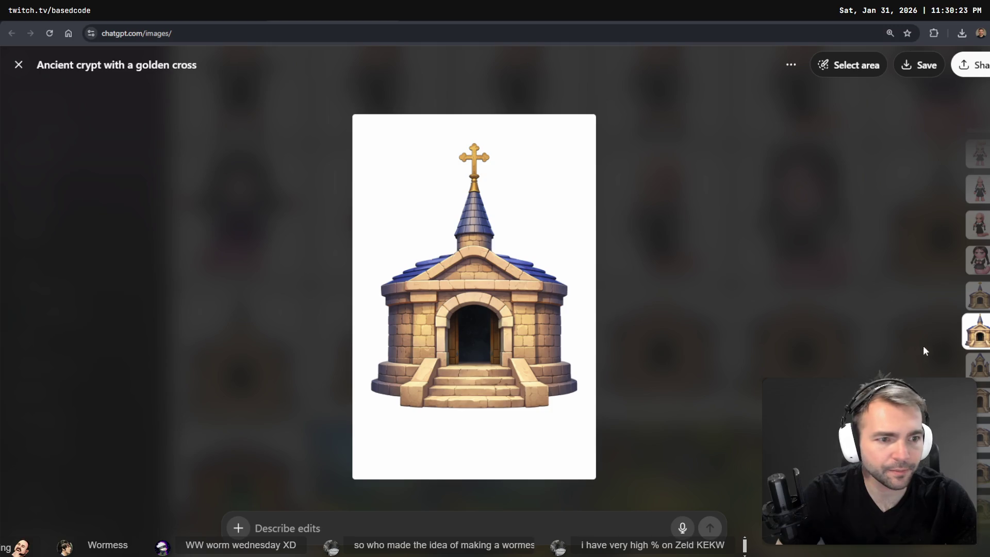
# - Flip between the golden-cross and golden-symbol crypt versions to compare them
pyautogui.click(982, 303)
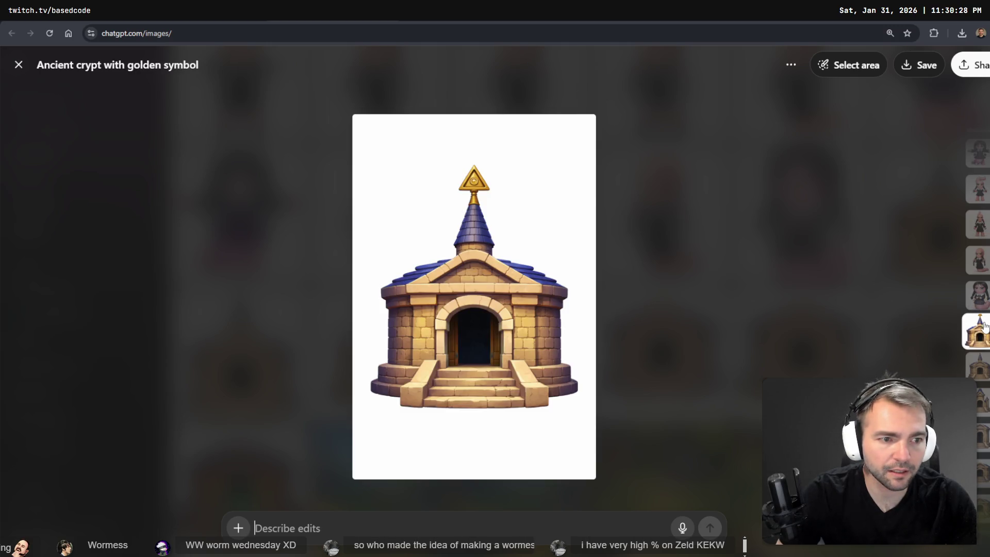
pyautogui.click(982, 380)
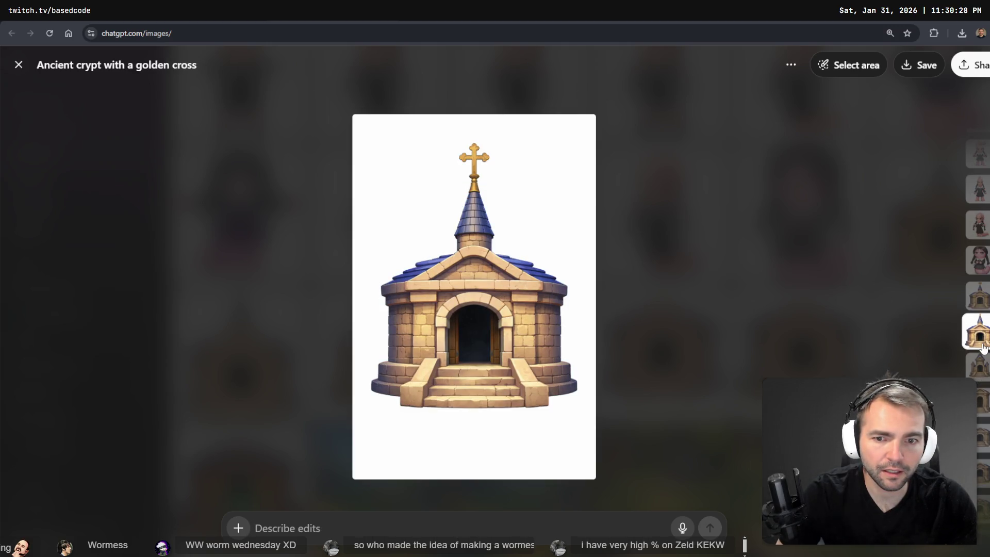
pyautogui.click(981, 301)
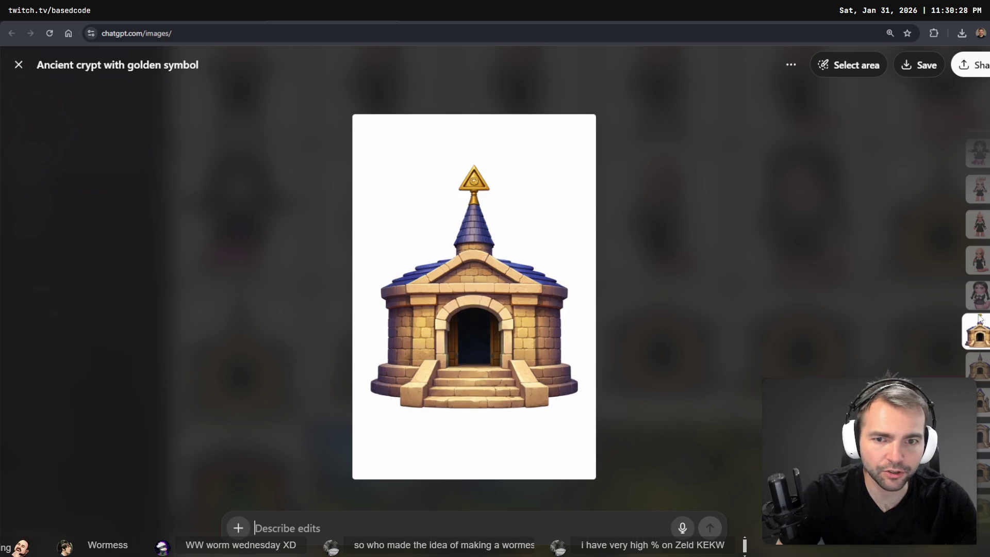
pyautogui.click(982, 367)
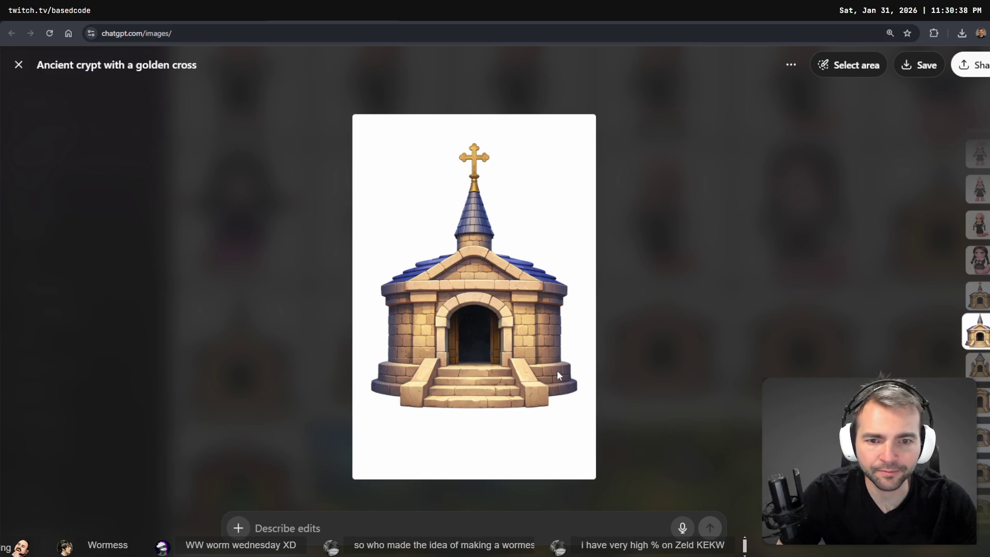
pyautogui.rightClick(528, 271)
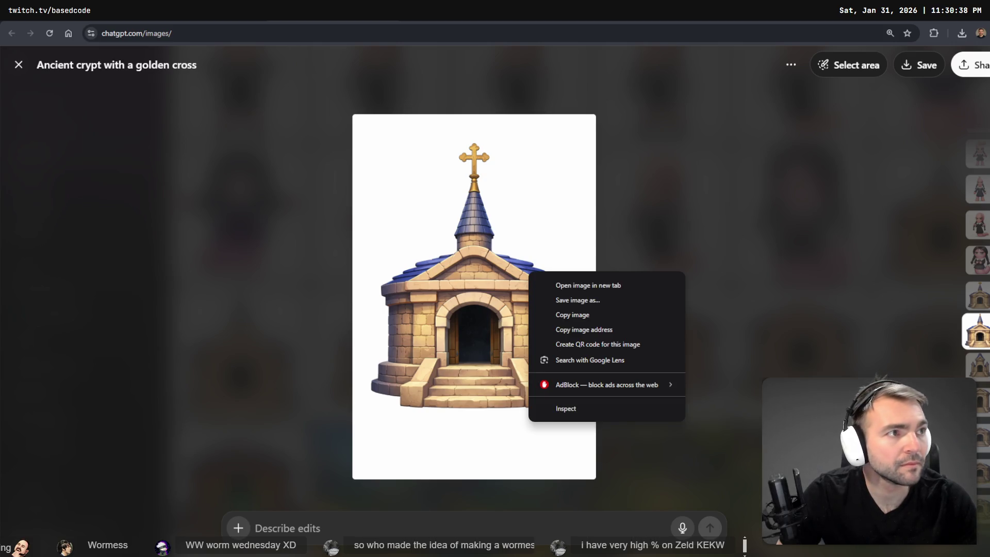
pyautogui.press('Escape')
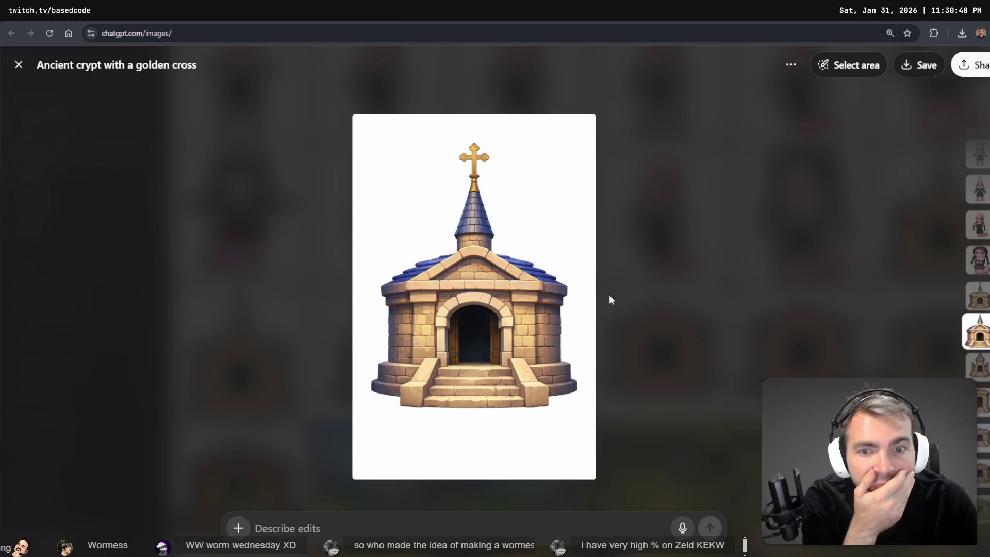
pyautogui.click(861, 66)
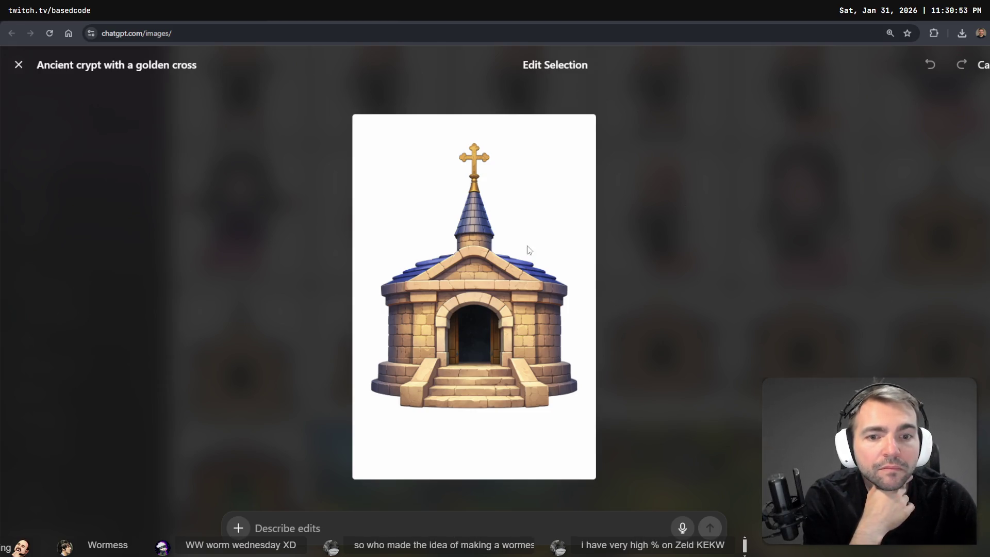
# - Mark both crypt side towers and request less ambient occlusion and flatter lighting
pyautogui.moveTo(563, 283); pyautogui.dragTo(570, 397)
pyautogui.moveTo(376, 268)
pyautogui.mouseDown()
pyautogui.moveTo(369, 407)
pyautogui.moveTo(400, 299)
pyautogui.moveTo(394, 258)
pyautogui.mouseUp()
pyautogui.moveTo(384, 384); pyautogui.dragTo(374, 430)
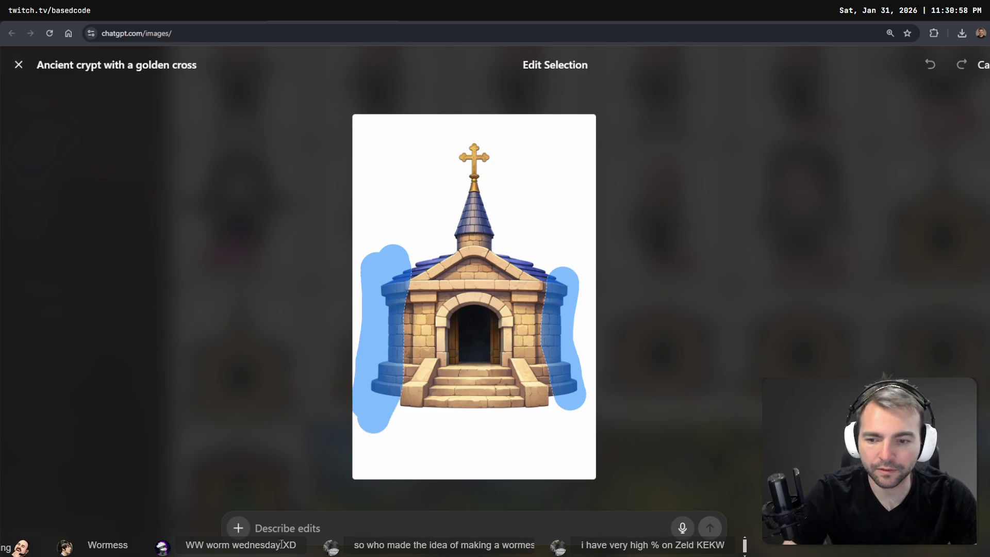
pyautogui.press('super+h')
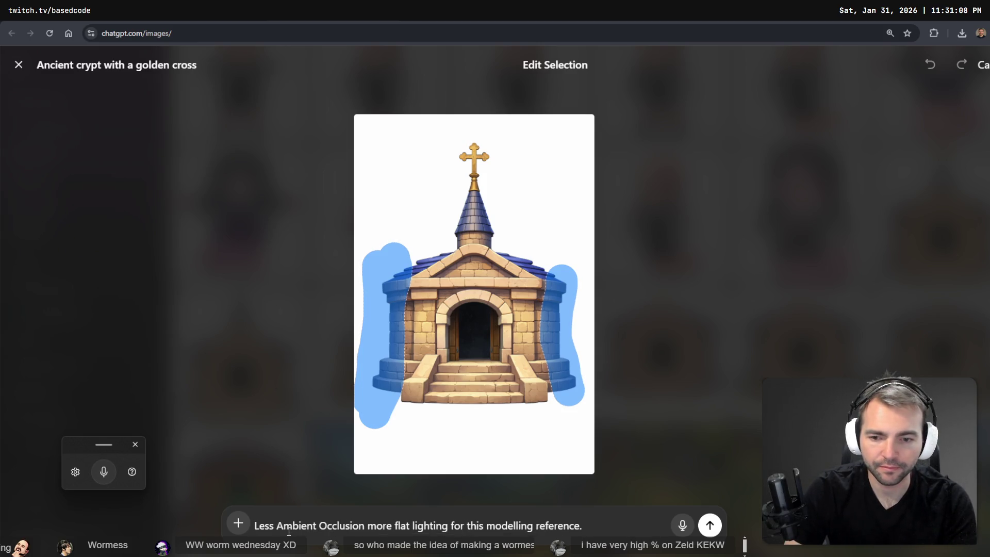
pyautogui.press('Return')
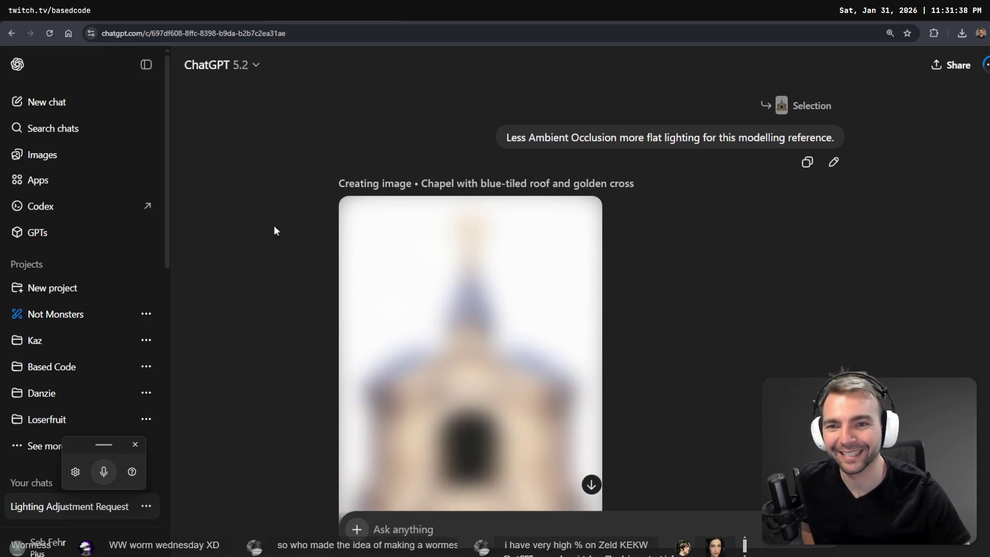
# - Scroll to the finished blue-roofed chapel image and view it full size
pyautogui.scroll(-2, 295, 153)
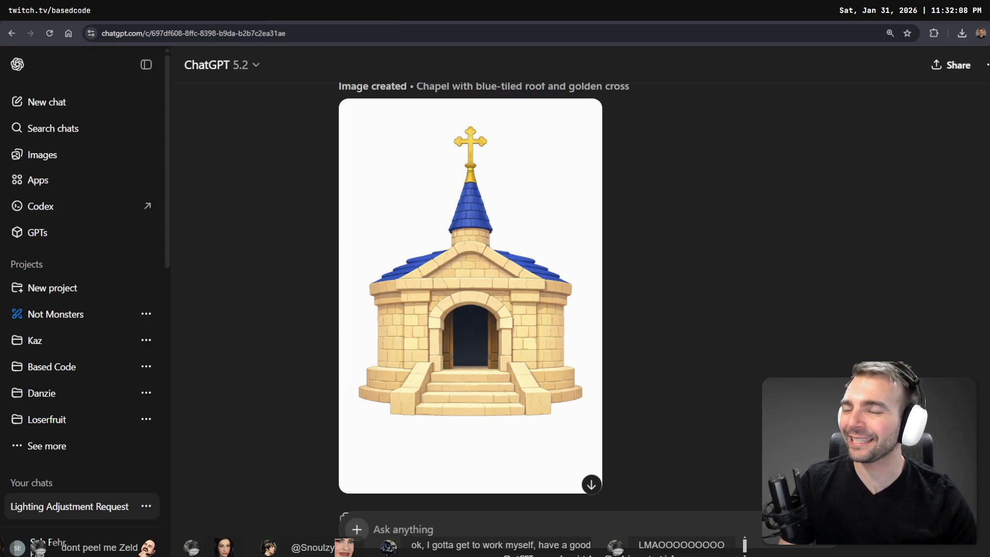
pyautogui.click(413, 223)
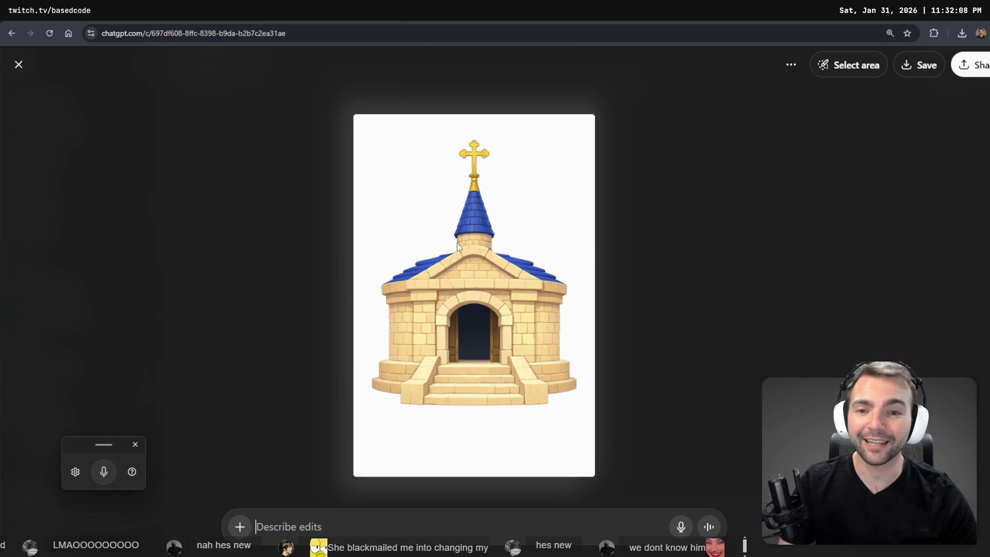
# - Copy the flat-lit chapel image and close the image viewer
pyautogui.rightClick(500, 243)
pyautogui.click(547, 284)
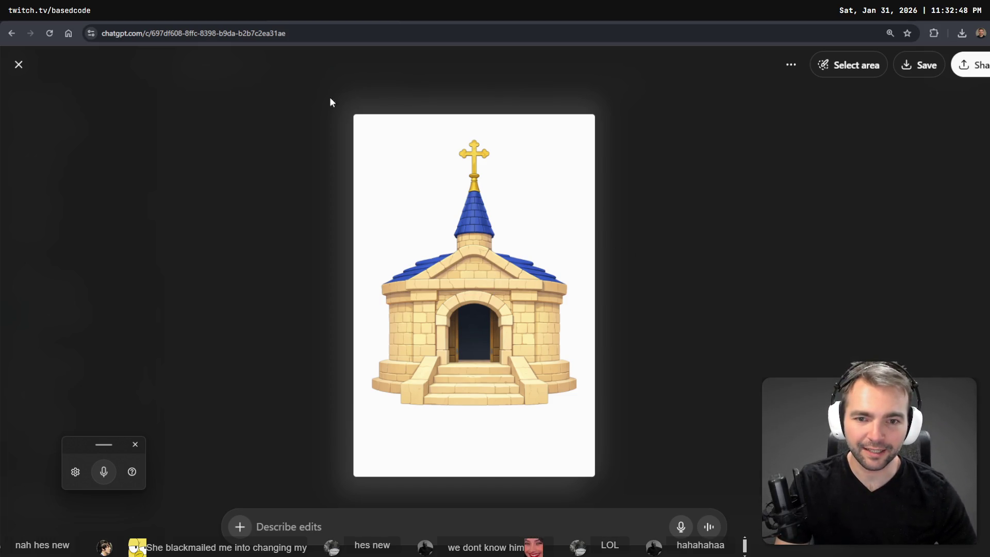
pyautogui.click(19, 64)
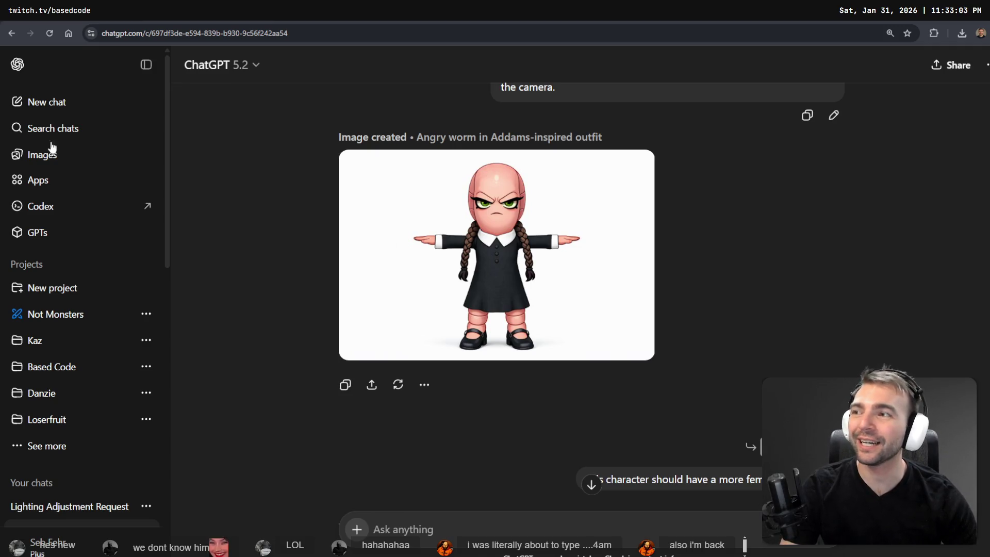
# - Return to the Images gallery and open the T-posed angry worm girl image from My images
pyautogui.hotkey('alt', 'Left')
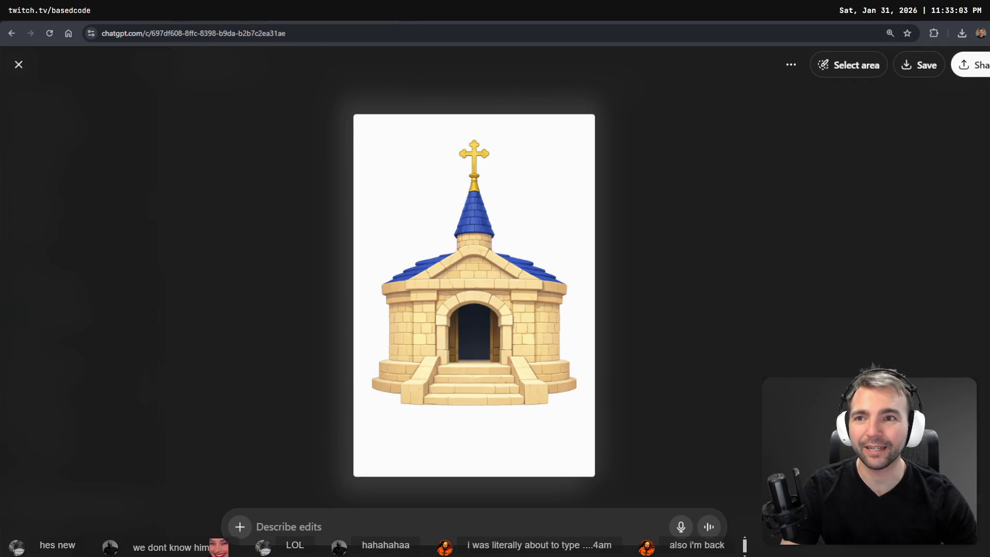
pyautogui.hotkey('alt', 'Left')
pyautogui.hotkey('alt', 'Left')
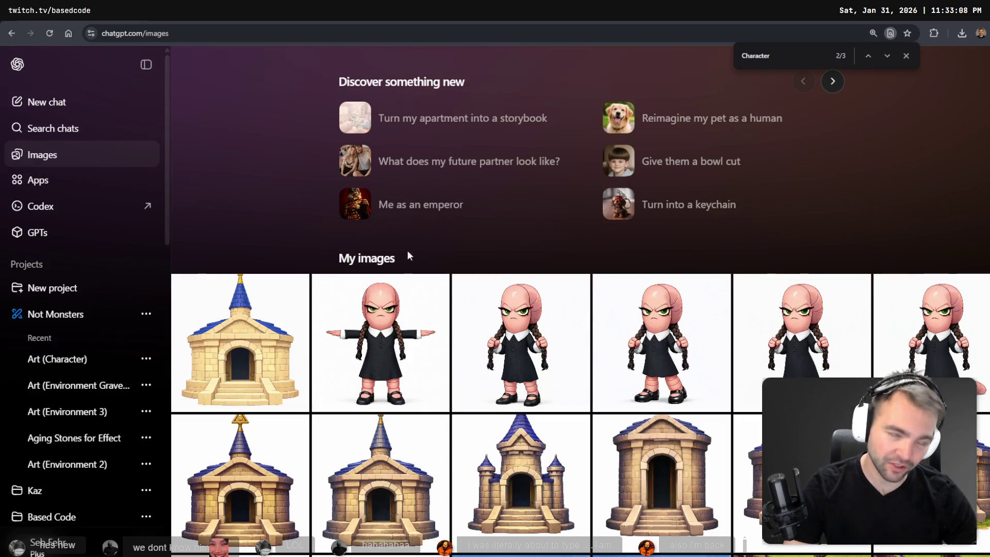
pyautogui.hotkey('alt', 'Right')
pyautogui.hotkey('alt', 'Right')
pyautogui.hotkey('alt', 'Right')
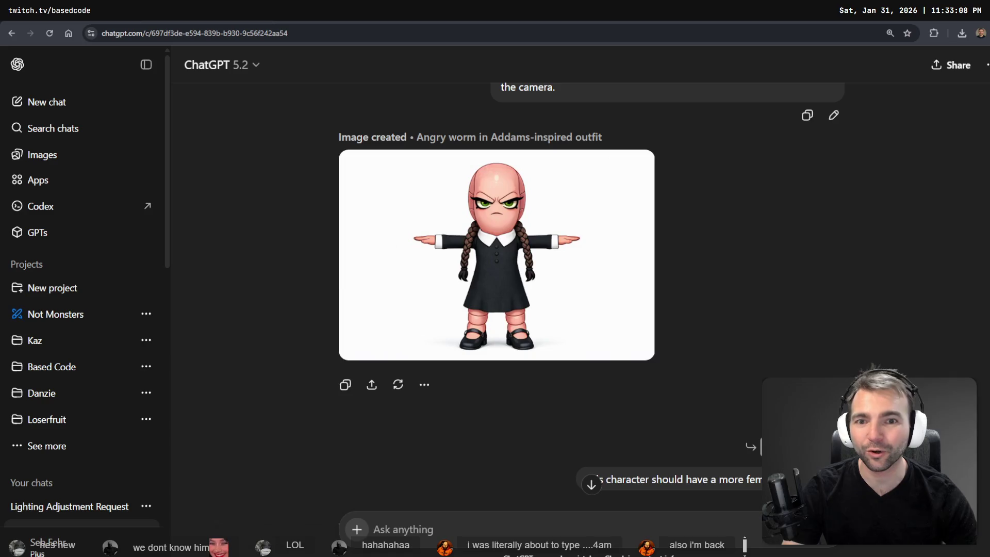
pyautogui.hotkey('alt', 'Left')
pyautogui.hotkey('alt', 'Left')
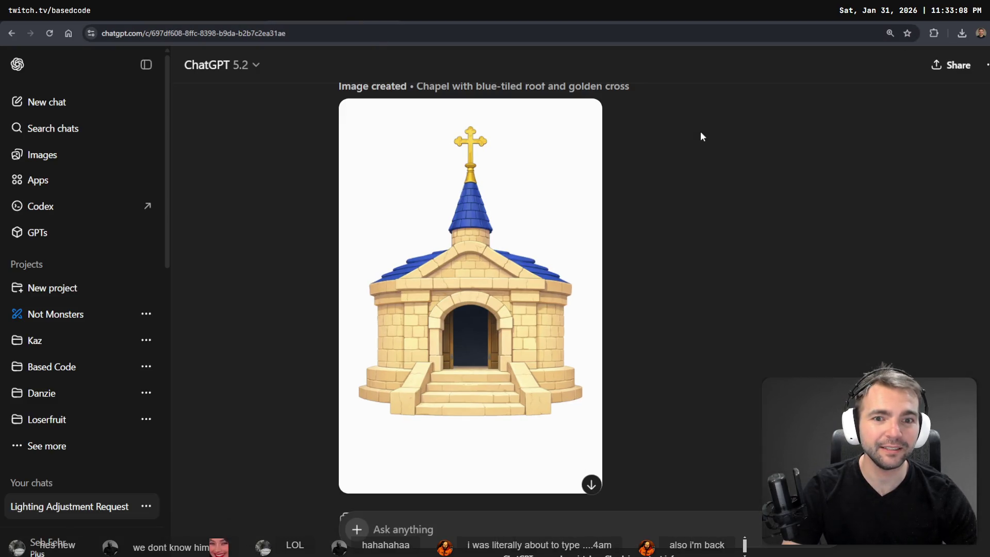
pyautogui.scroll(-2, 574, 268)
pyautogui.scroll(4, 554, 265)
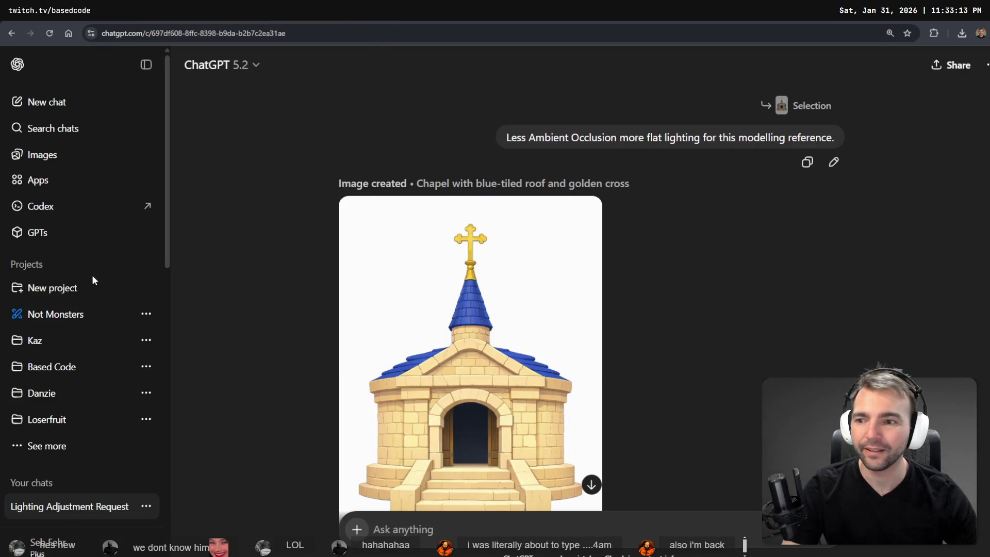
pyautogui.click(57, 156)
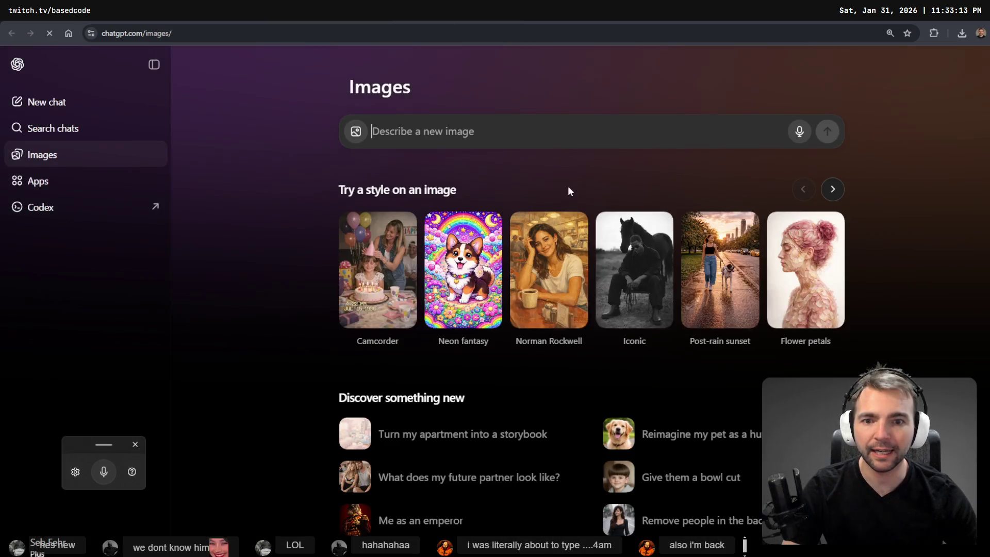
pyautogui.scroll(-5, 384, 305)
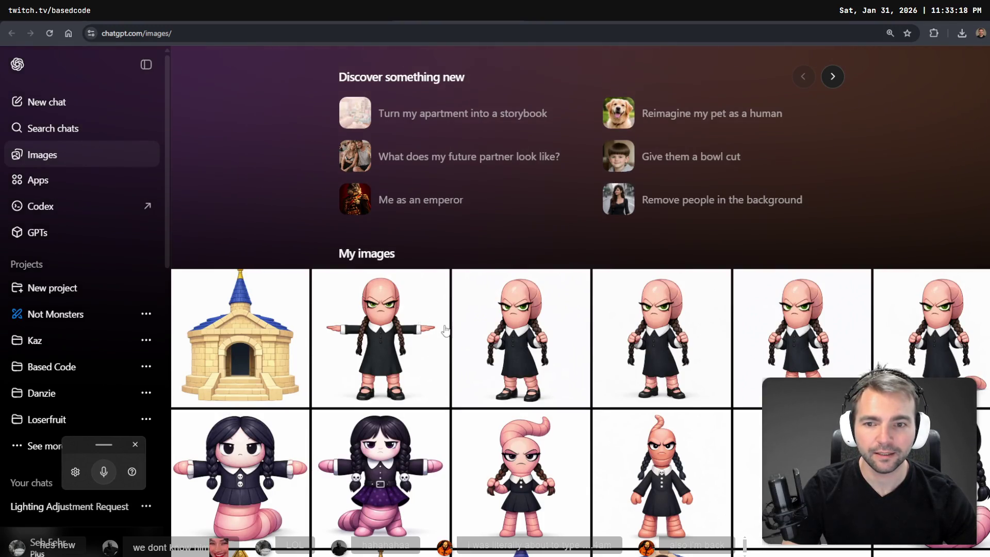
pyautogui.click(445, 330)
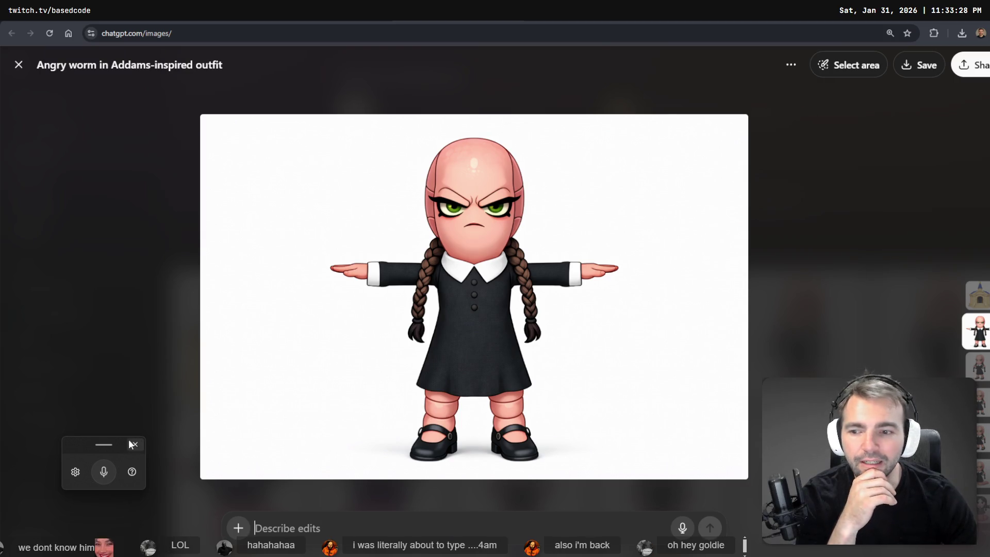
# - Mark both hands and send the edit 'Replace these hands with worm appendages.'
pyautogui.click(867, 69)
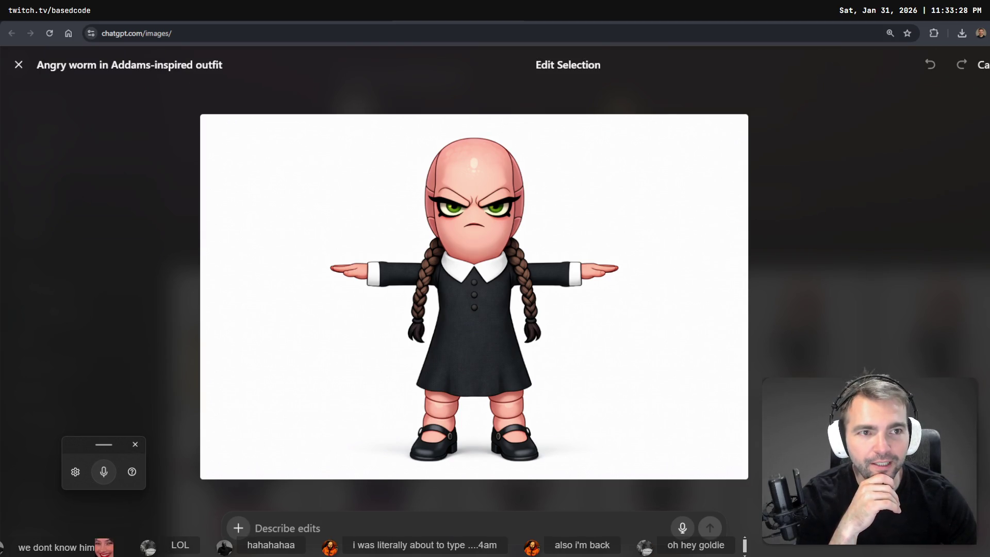
pyautogui.moveTo(588, 284); pyautogui.dragTo(604, 272)
pyautogui.moveTo(397, 274); pyautogui.dragTo(325, 276)
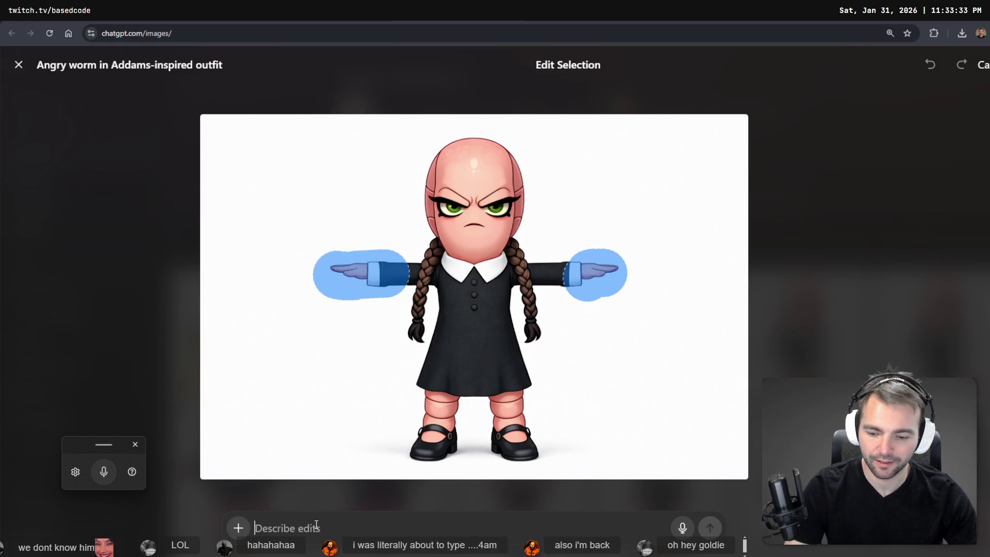
pyautogui.hotkey('ctrl', 'space')
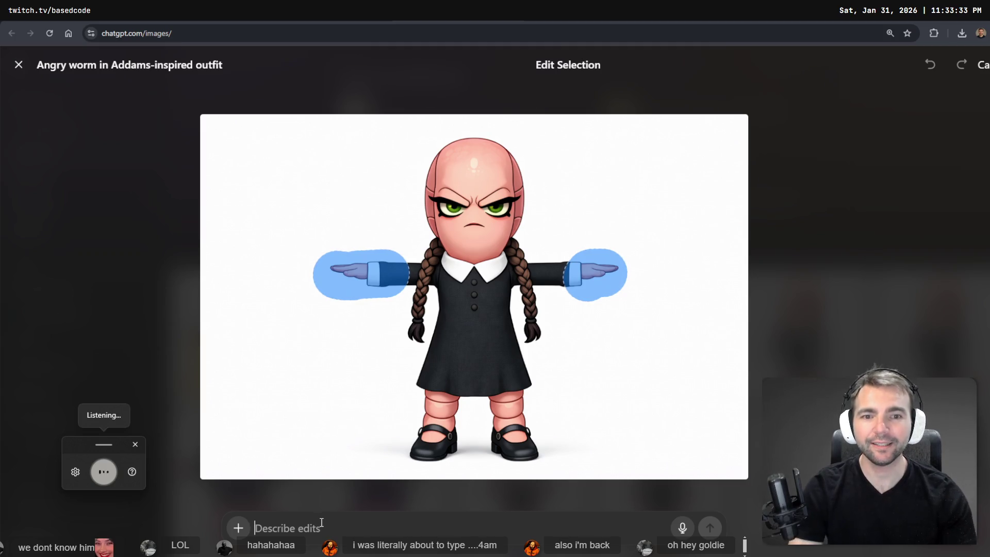
pyautogui.write('replace these')
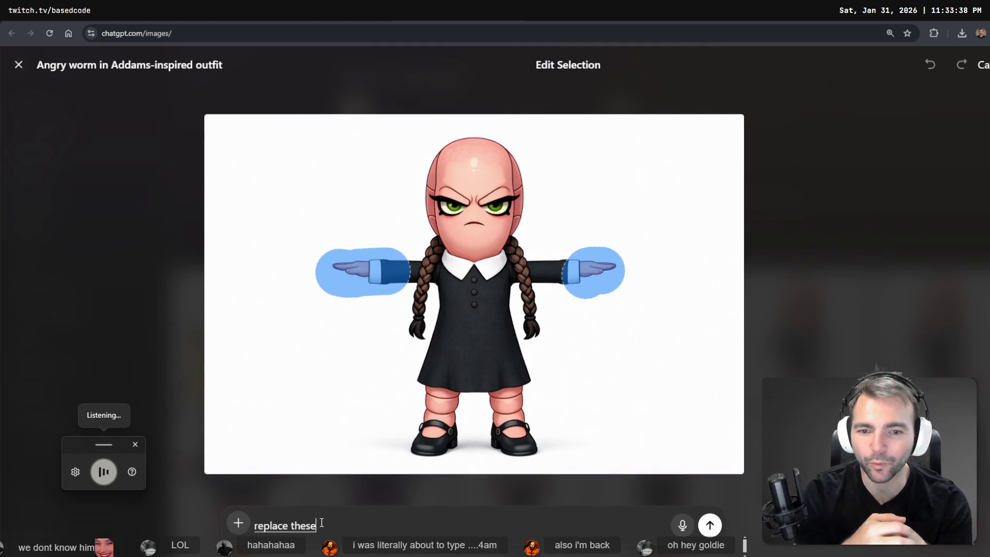
pyautogui.write(' hands with')
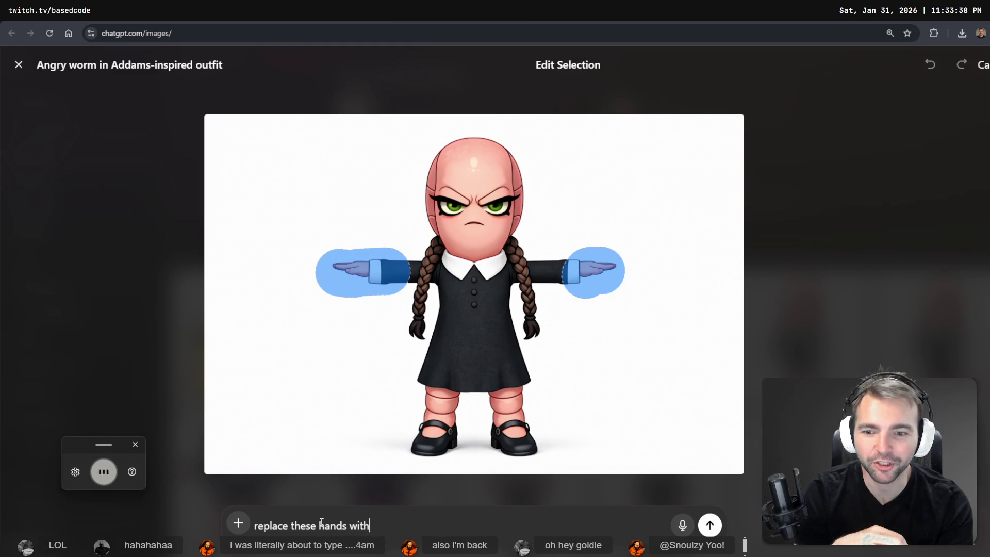
pyautogui.write(' appendages')
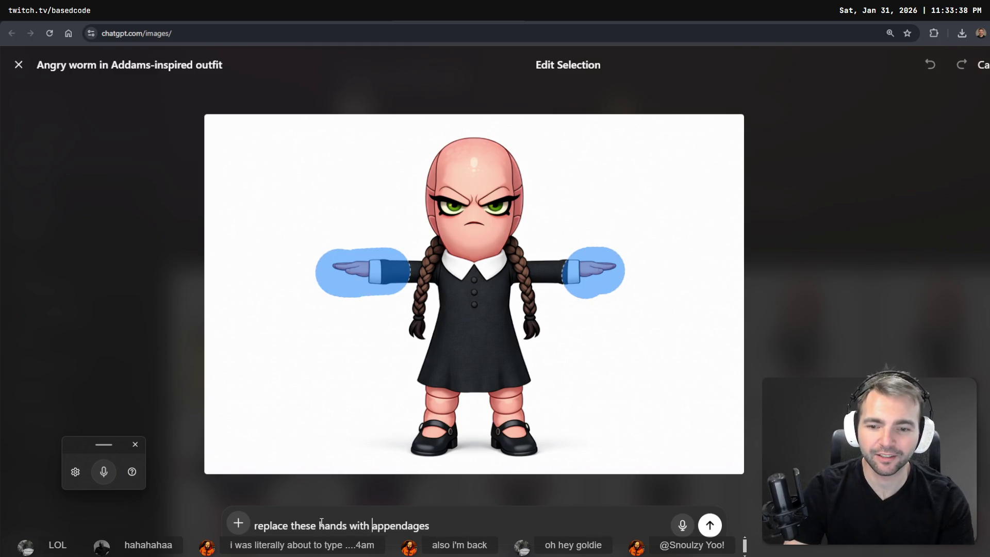
pyautogui.write('worm')
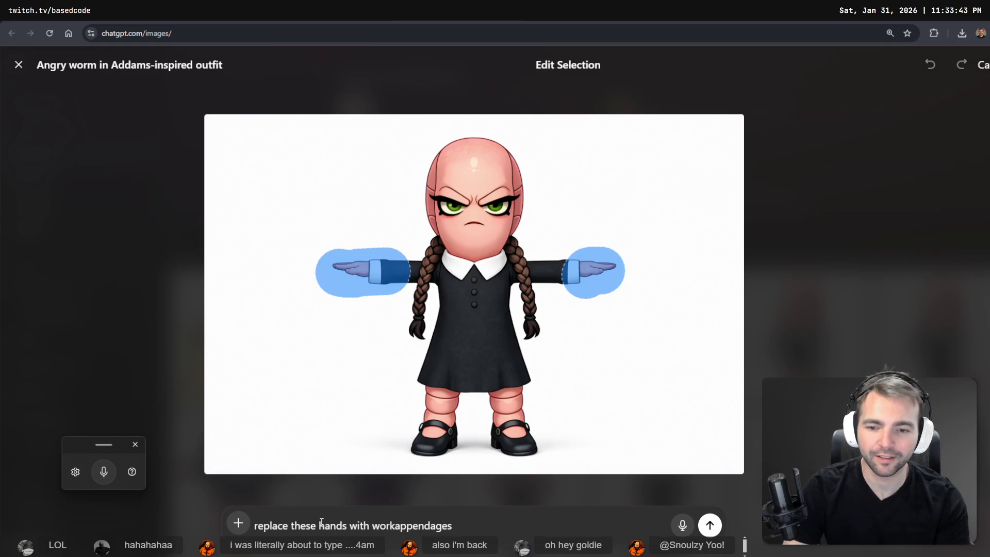
pyautogui.press('Delete')
pyautogui.write('R')
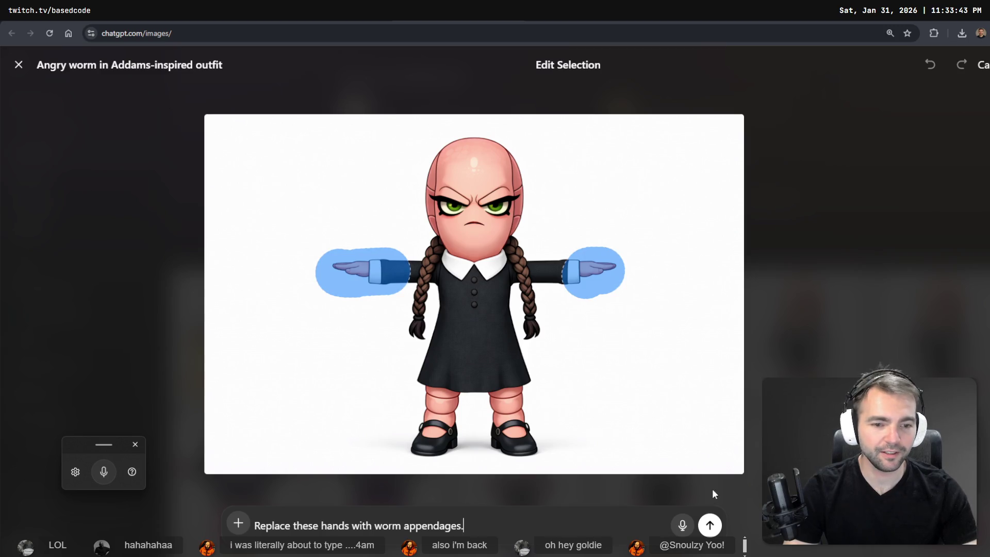
pyautogui.click(717, 534)
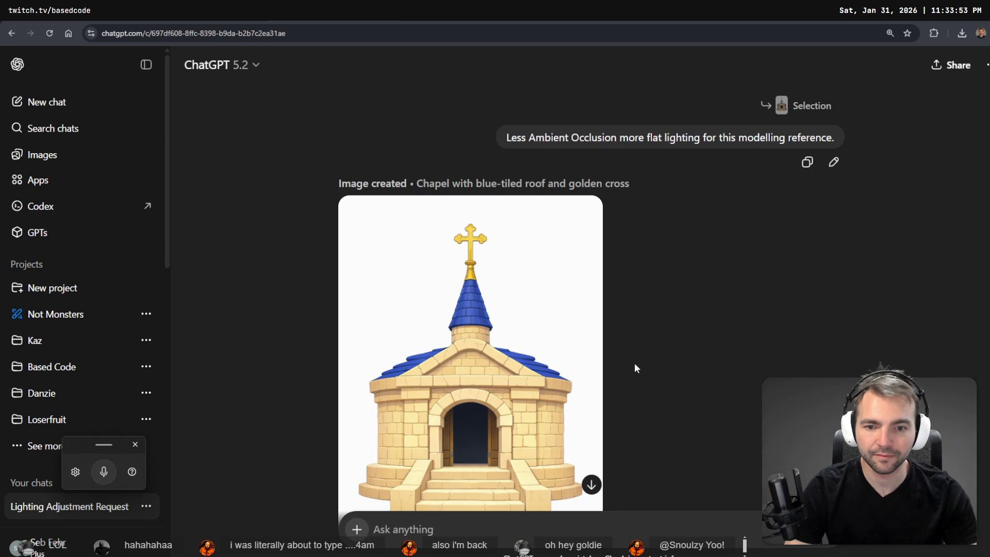
# - Go back to the Worm Hand Replacement chat and choose Delete from its options menu
pyautogui.scroll(-2, 640, 407)
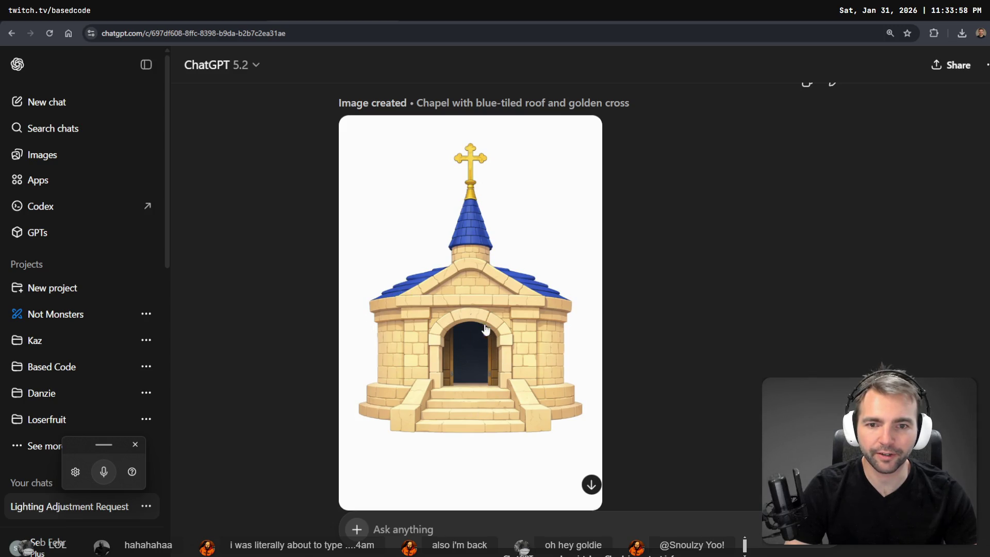
pyautogui.hotkey('alt', 'Left')
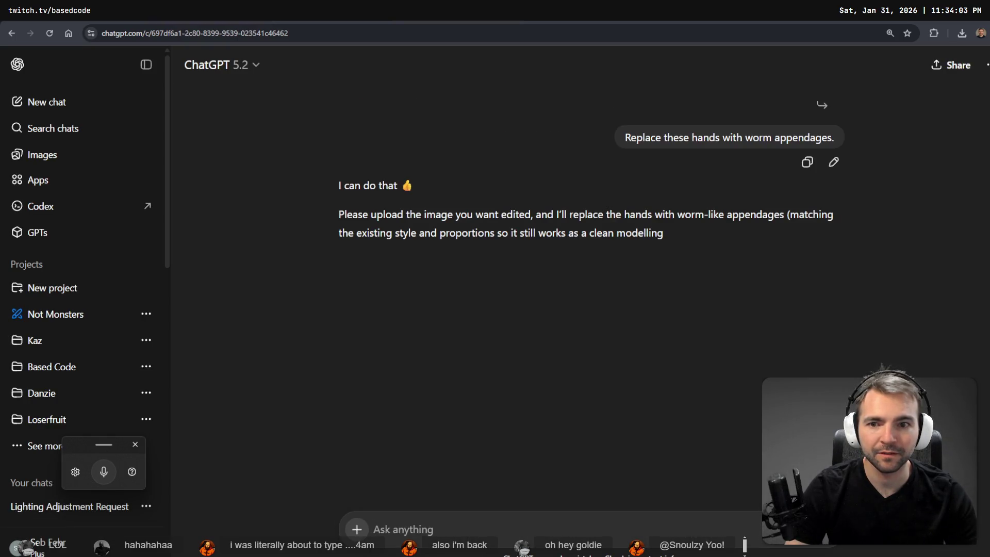
pyautogui.moveTo(838, 138); pyautogui.dragTo(623, 138)
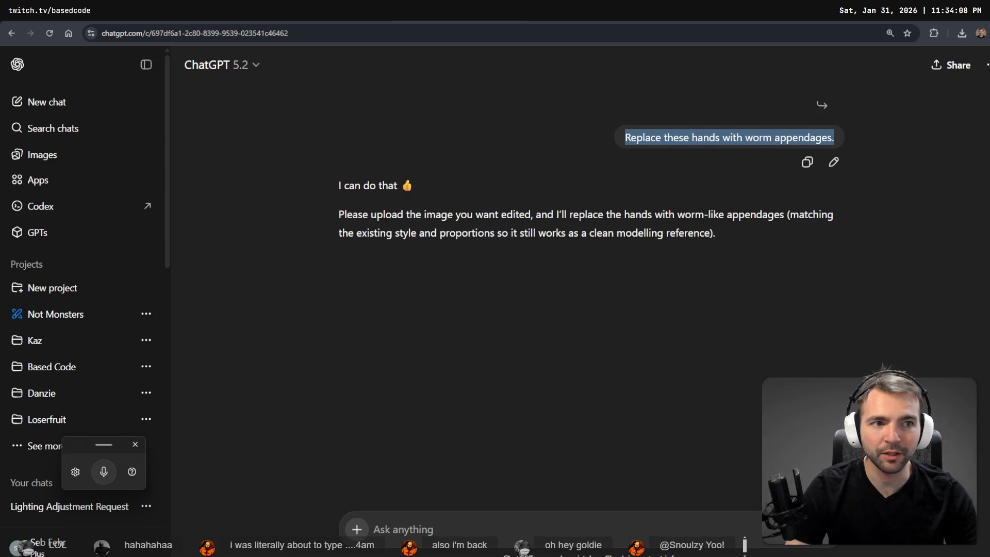
pyautogui.click(986, 65)
pyautogui.click(920, 226)
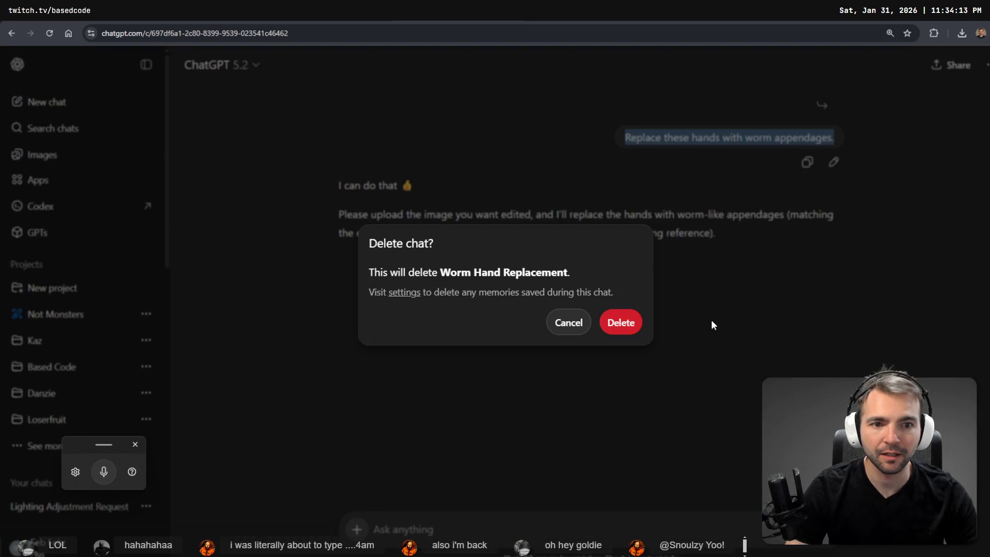
# - Confirm deleting the failed chat and reopen the T-pose worm girl image from Images
pyautogui.click(619, 325)
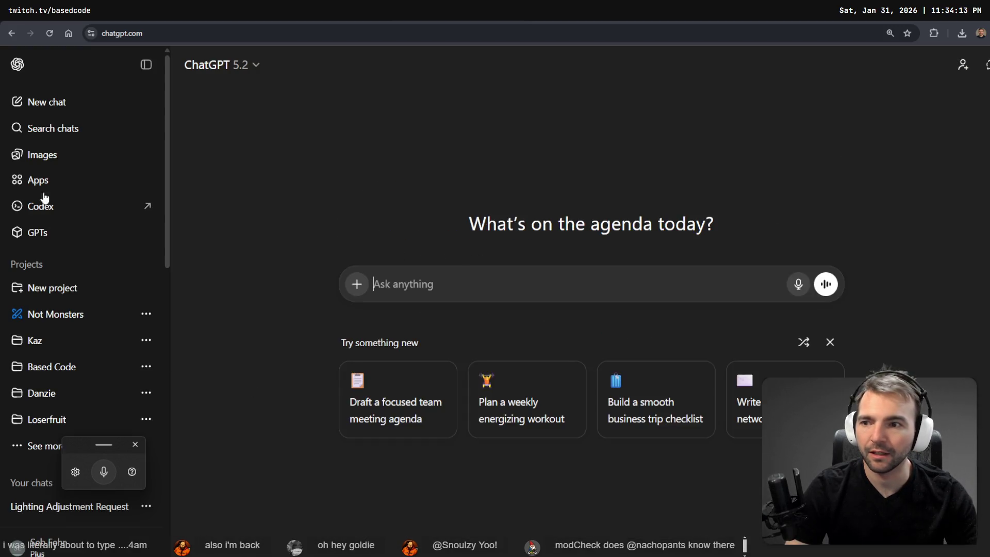
pyautogui.click(39, 155)
pyautogui.scroll(-5, 452, 385)
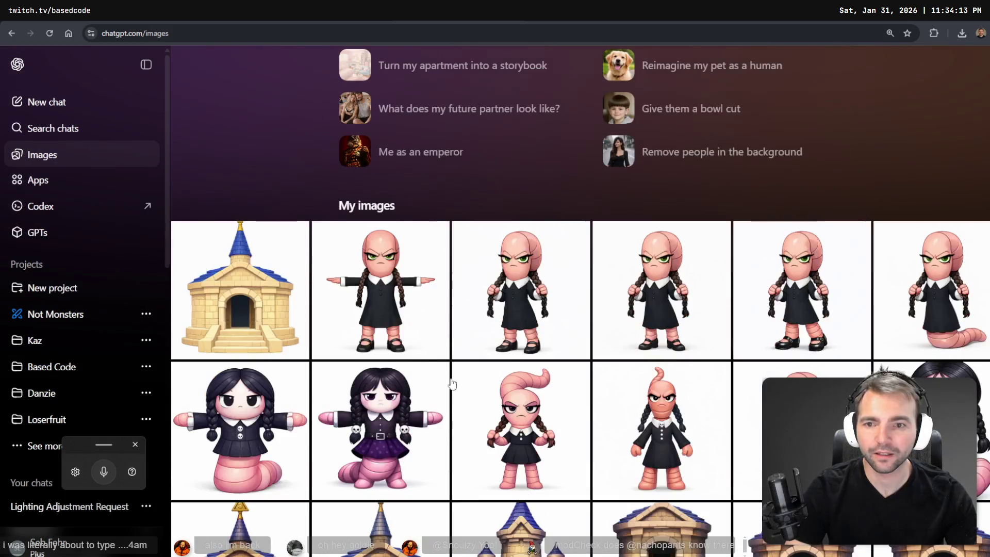
pyautogui.click(391, 305)
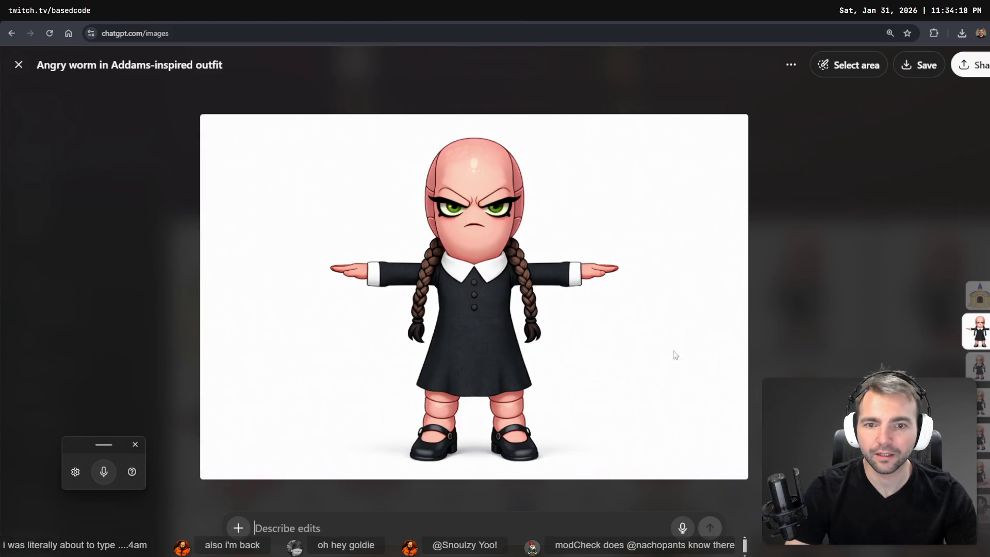
# - Mask both hands and cuff, then resend 'Replace these hands with worm appendages.'
pyautogui.click(865, 60)
pyautogui.click(600, 275)
pyautogui.moveTo(389, 276); pyautogui.dragTo(343, 267)
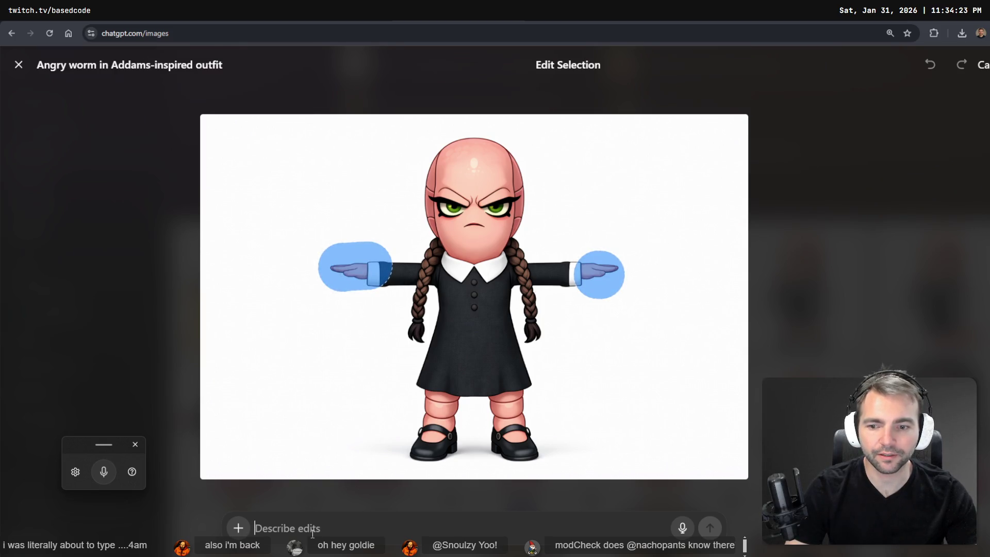
pyautogui.write('Replace these hands with worm appendages.')
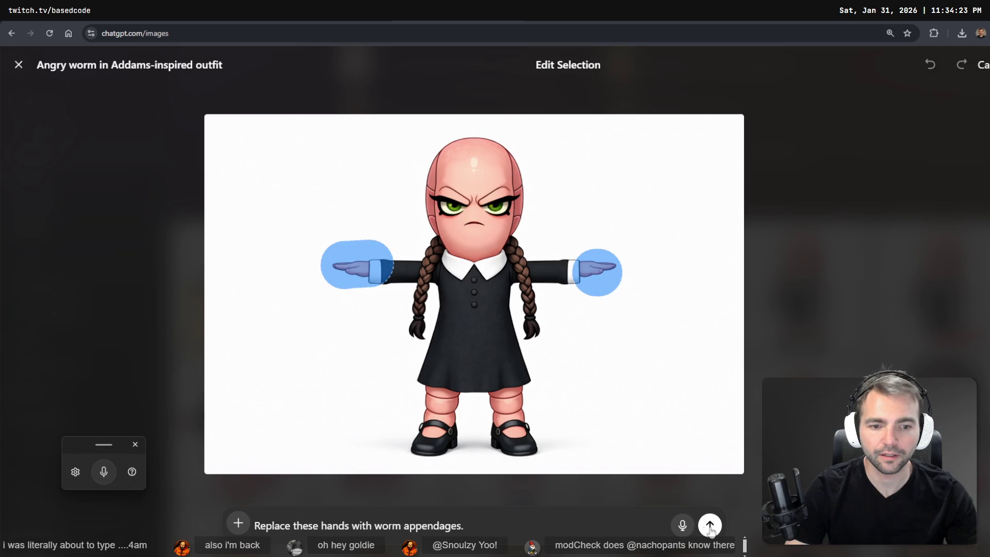
pyautogui.click(711, 527)
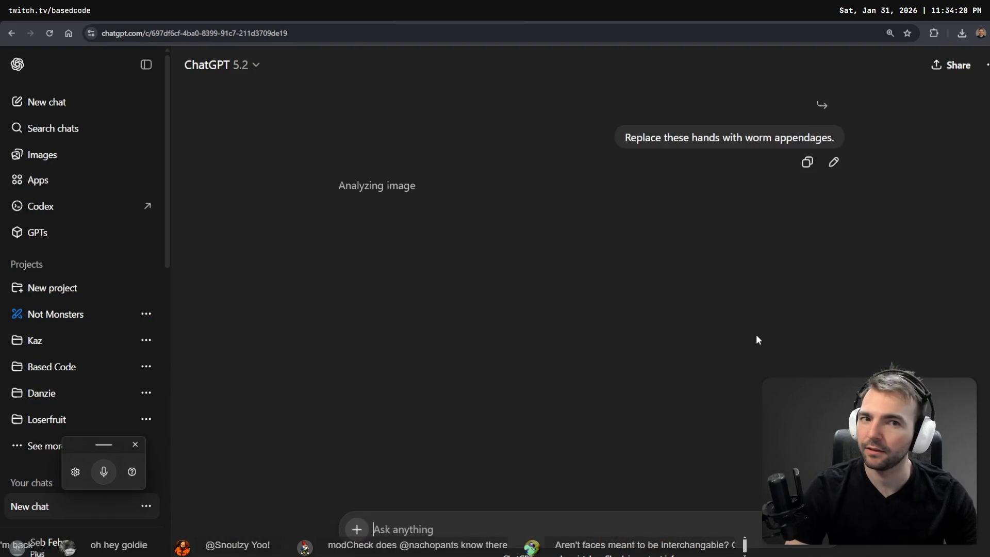
pyautogui.click(42, 154)
# - Return to the Worm appendages chat and open the toothy worm-arm result full size
pyautogui.scroll(-7, 580, 302)
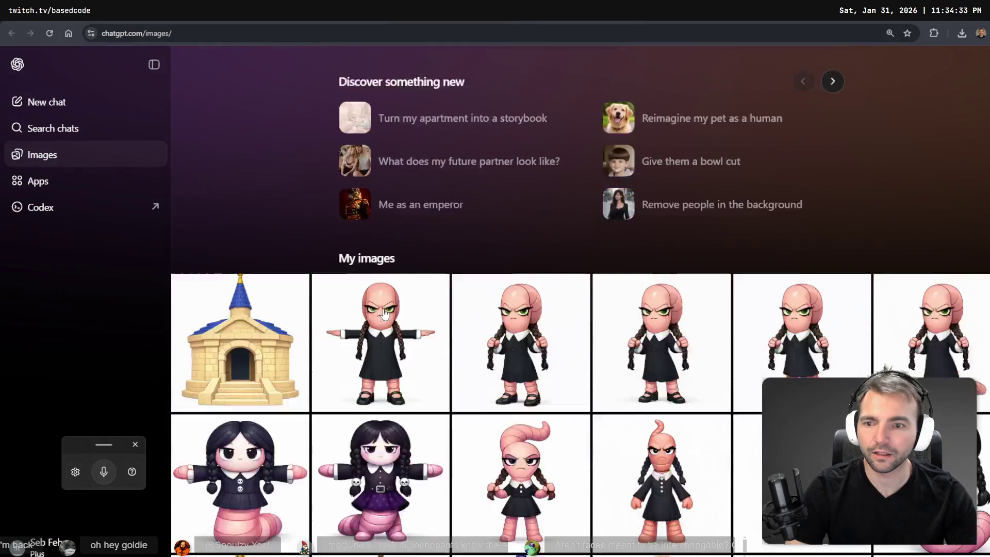
pyautogui.hotkey('alt', 'Left')
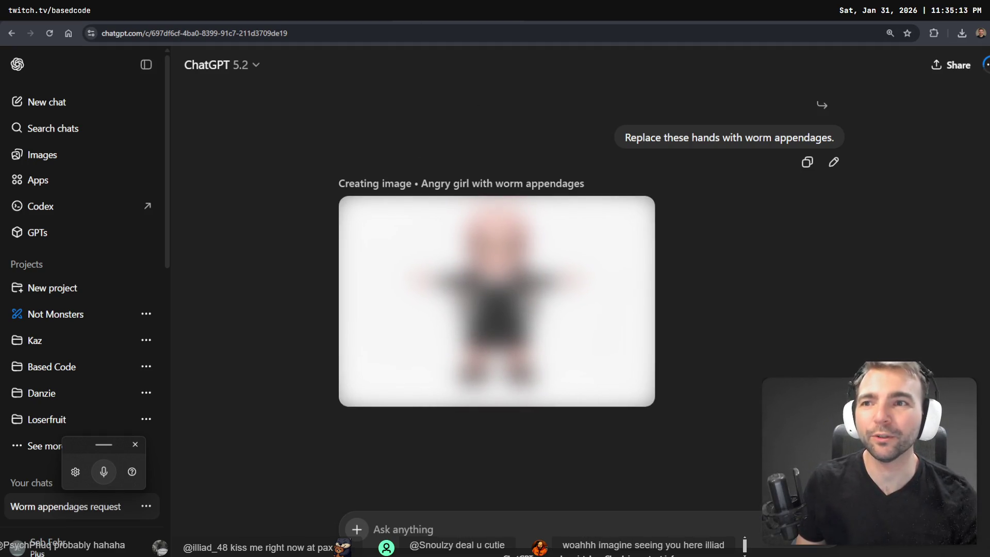
pyautogui.hotkey('ctrl', 'Tab')
pyautogui.hotkey('ctrl', 'Tab')
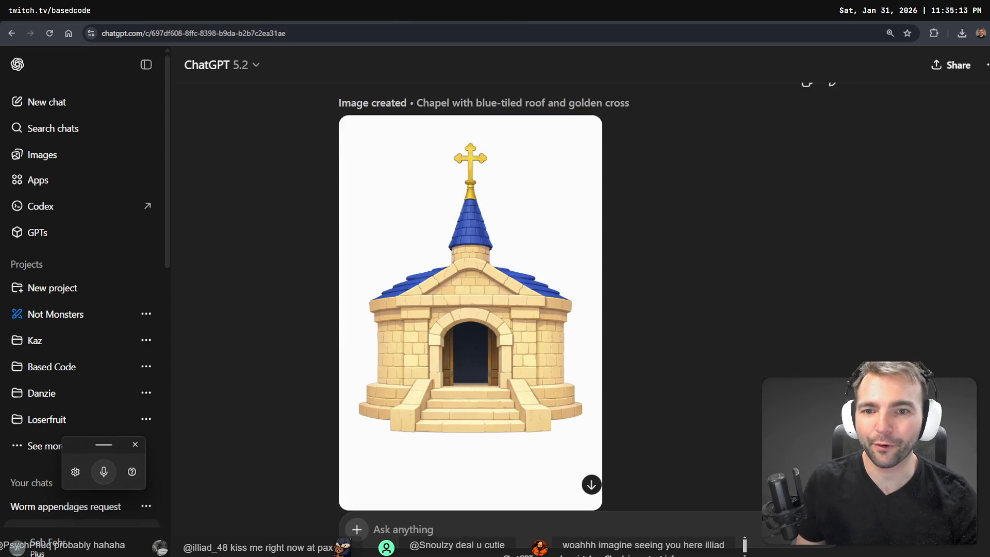
pyautogui.hotkey('ctrl', 'Tab')
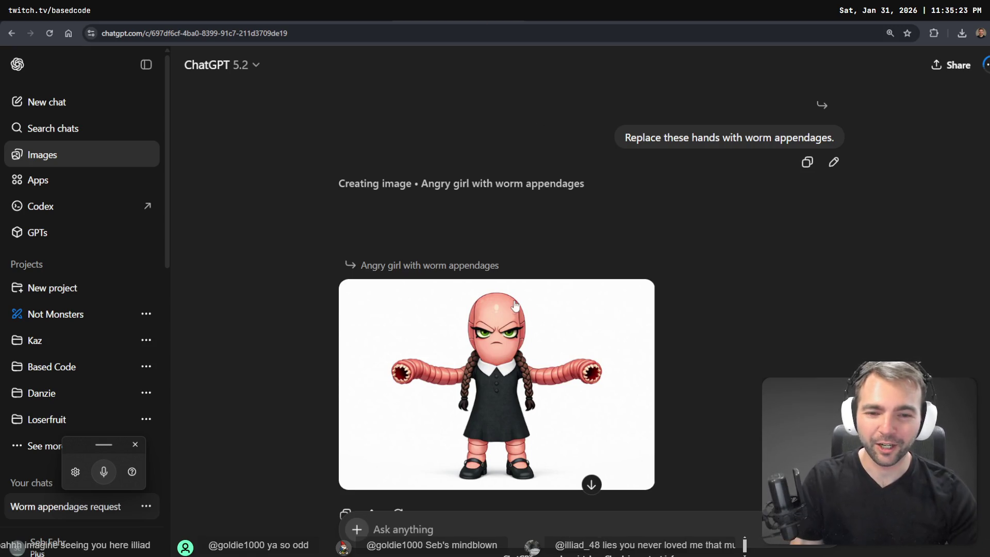
pyautogui.click(518, 370)
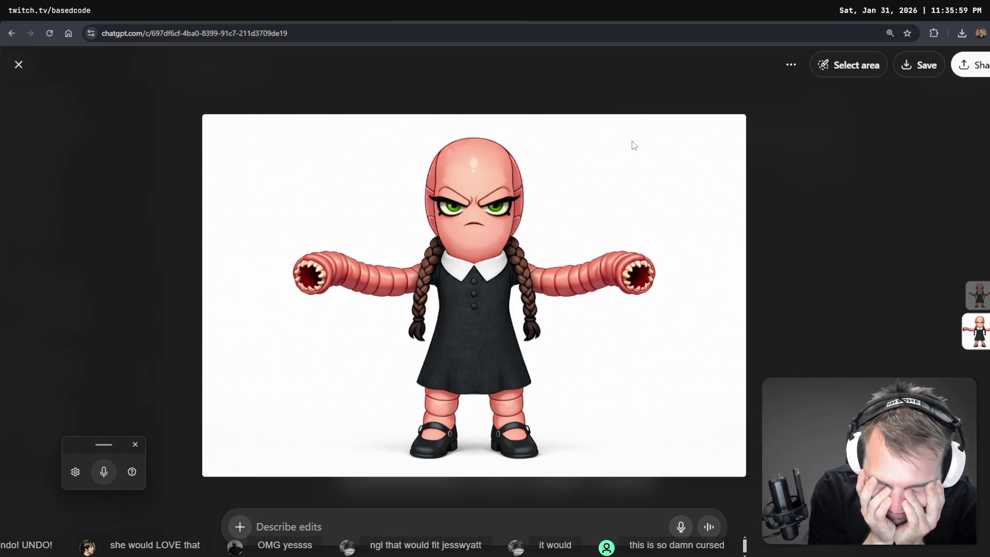
# - Copy the worm-appendage image to the clipboard and bring the tldraw board back up
pyautogui.rightClick(601, 184)
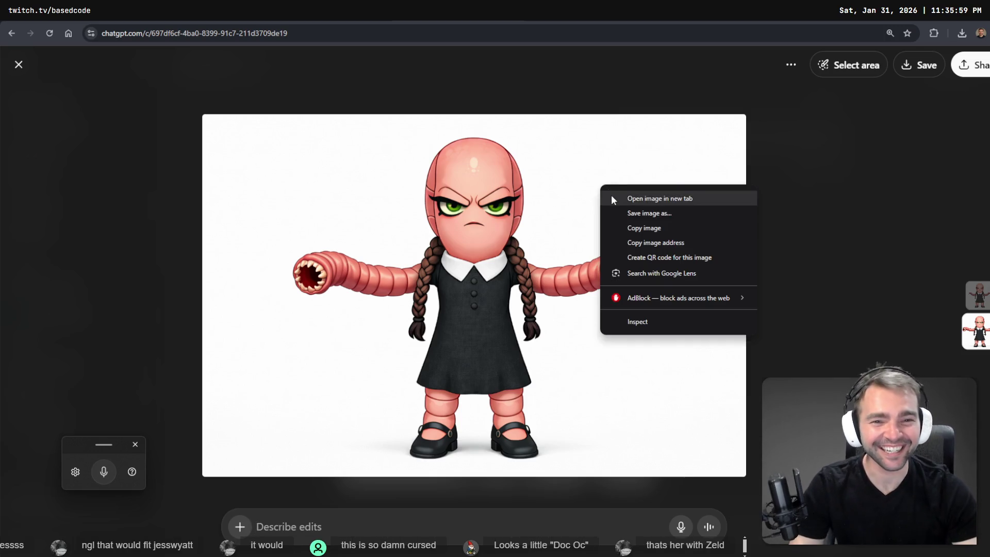
pyautogui.click(646, 228)
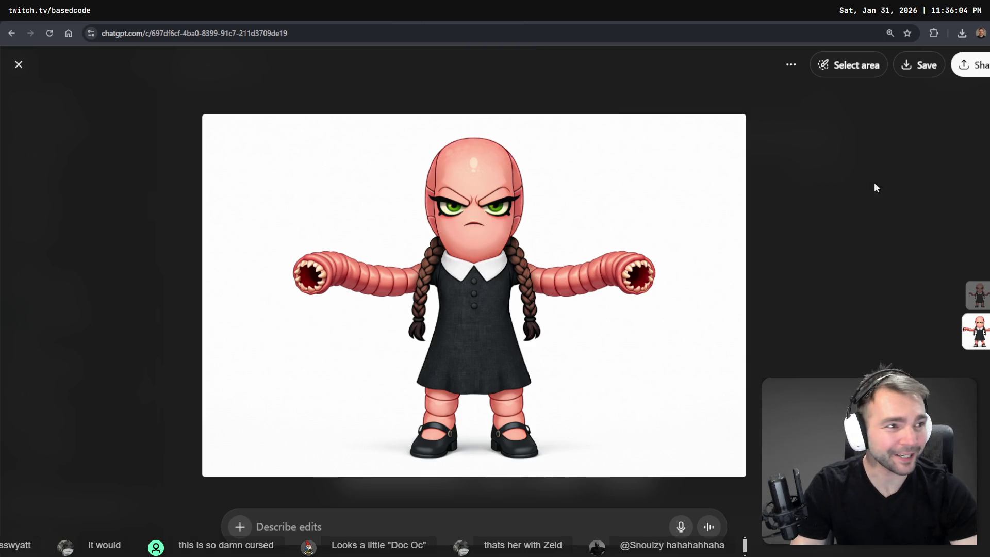
pyautogui.hotkey('alt', 'Tab')
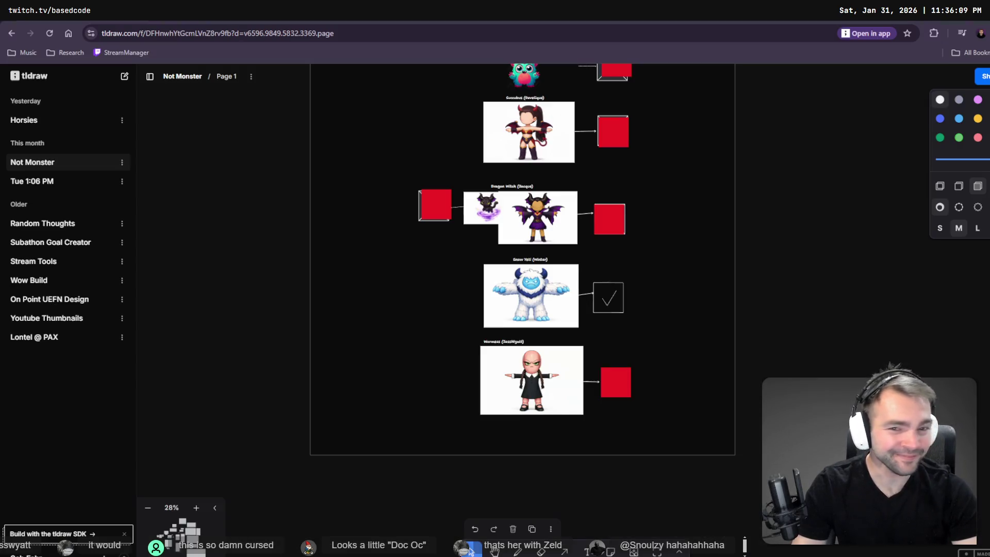
# - Replace the old Wormess picture with the pasted worm-girl image, moved and shrunk beside its red box
pyautogui.click(499, 398)
pyautogui.press('Delete')
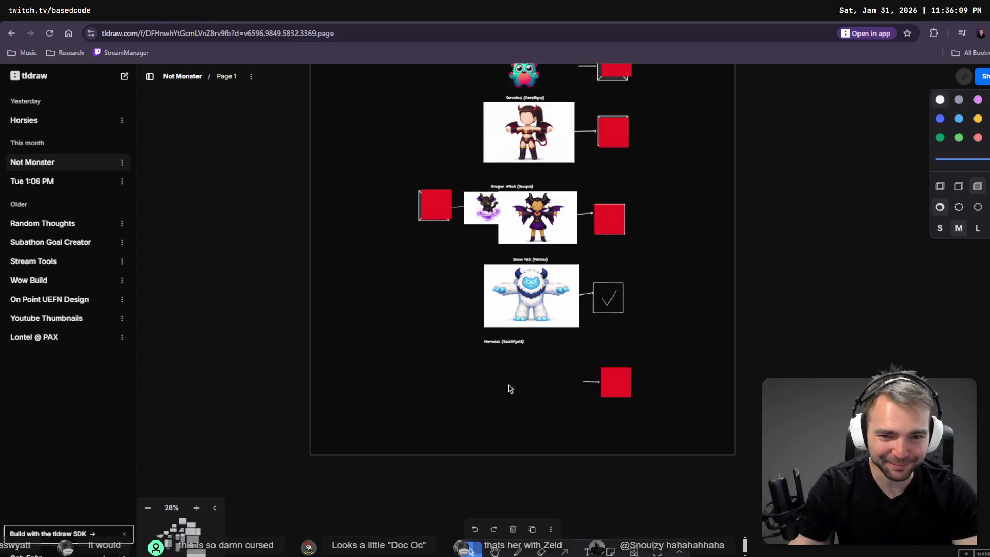
pyautogui.hotkey('ctrl', 'v')
pyautogui.moveTo(533, 358)
pyautogui.mouseDown()
pyautogui.moveTo(452, 435)
pyautogui.moveTo(445, 456)
pyautogui.moveTo(455, 451)
pyautogui.mouseUp()
pyautogui.moveTo(354, 503); pyautogui.dragTo(463, 434)
pyautogui.moveTo(512, 414); pyautogui.dragTo(544, 389)
pyautogui.scroll(5, 517, 403)
pyautogui.hotkey('alt', 'Tab')
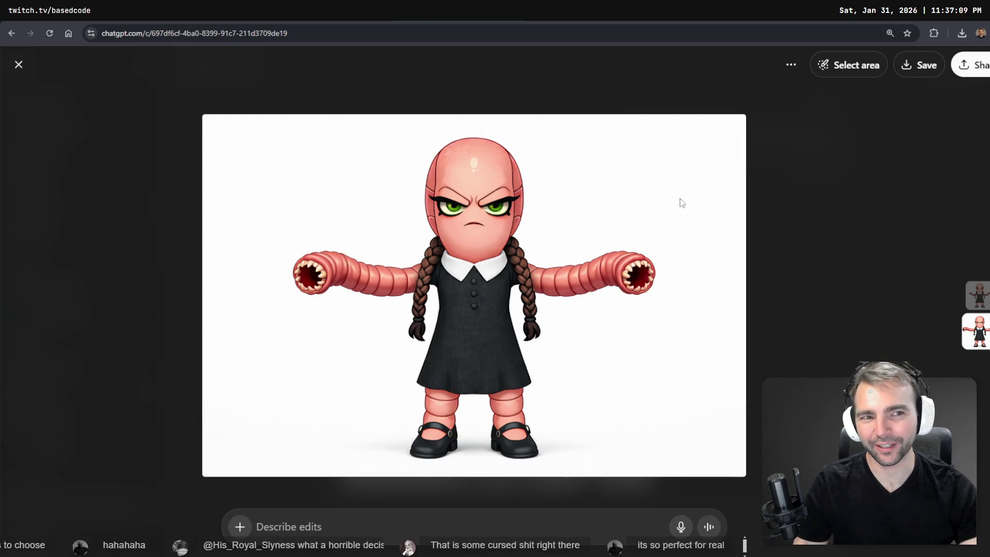
# - Start marking the right braid for editing, then cancel without changes
pyautogui.click(856, 67)
pyautogui.moveTo(513, 240); pyautogui.dragTo(527, 325)
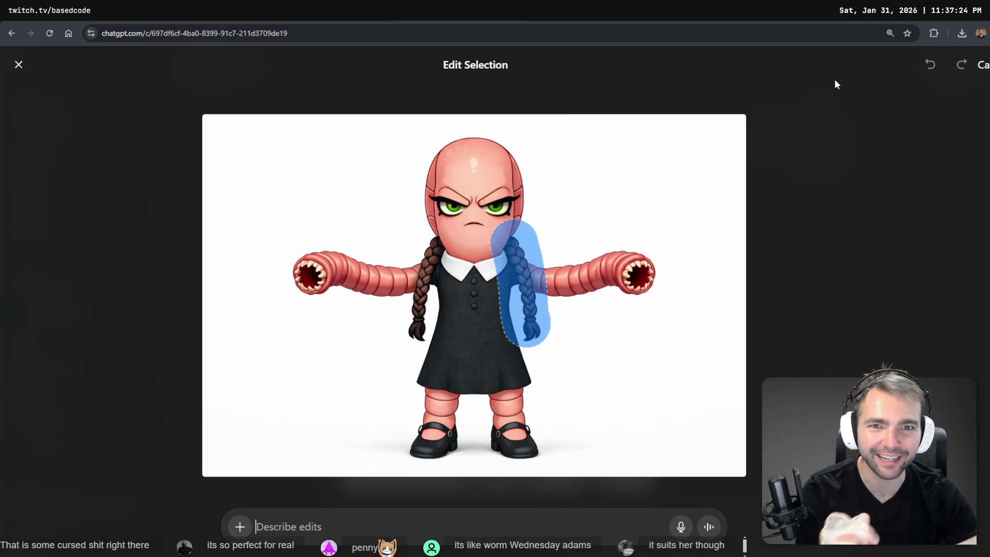
pyautogui.press('Escape')
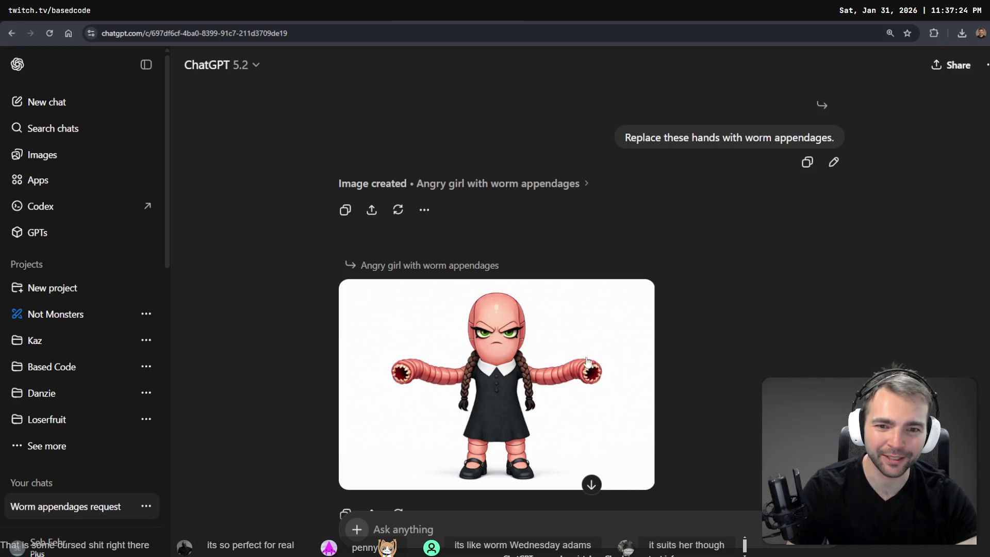
# - Copy the worm-girl image again and check its placement on the tldraw board
pyautogui.click(565, 369)
pyautogui.rightClick(553, 309)
pyautogui.click(568, 351)
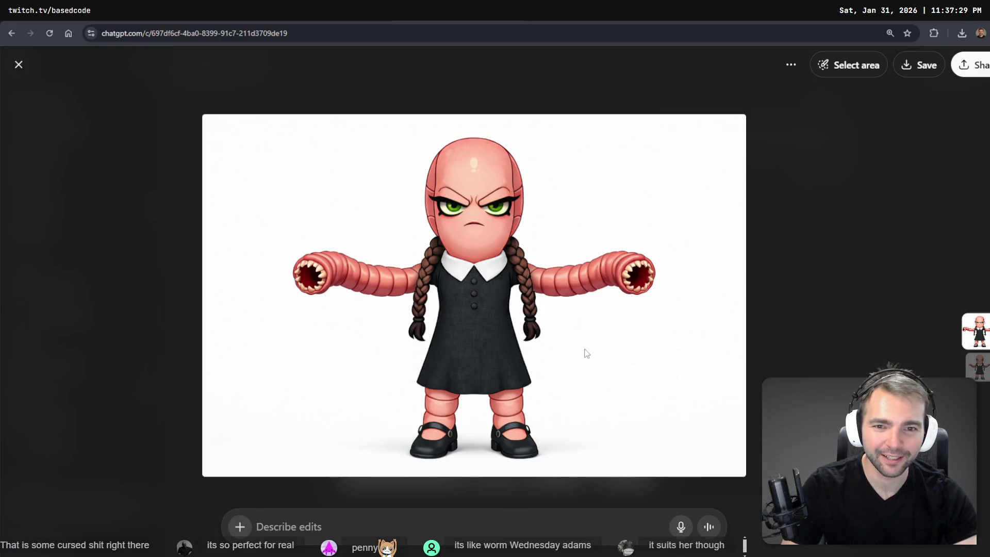
pyautogui.hotkey('alt', 'Tab')
pyautogui.click(552, 363)
pyautogui.click(647, 479)
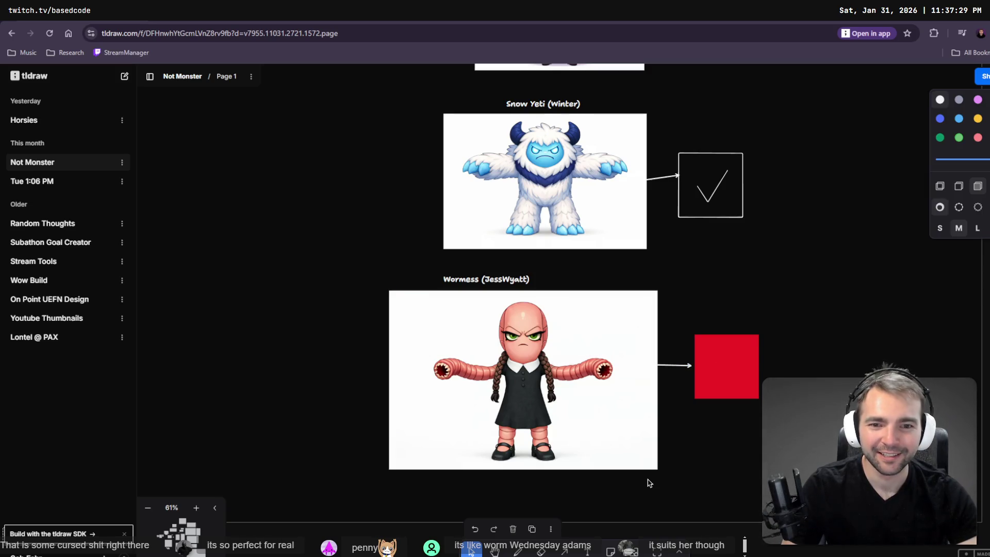
# - Zoom out on the tldraw board to review the Wormess card with its new picture
pyautogui.scroll(-5, 587, 434)
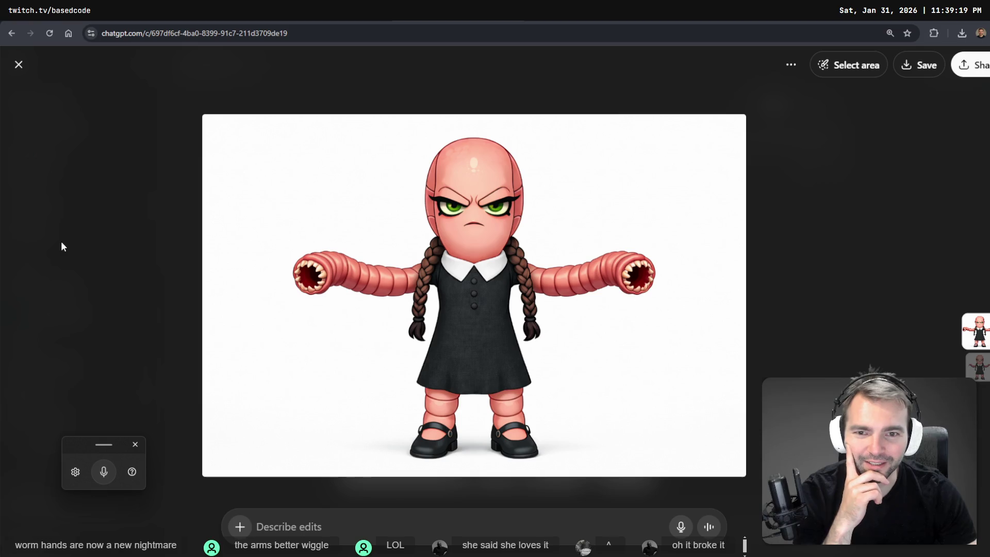
# - Reopen the angry worm-girl image full size from the Worm appendages conversation
pyautogui.click(63, 245)
pyautogui.scroll(-10, 671, 289)
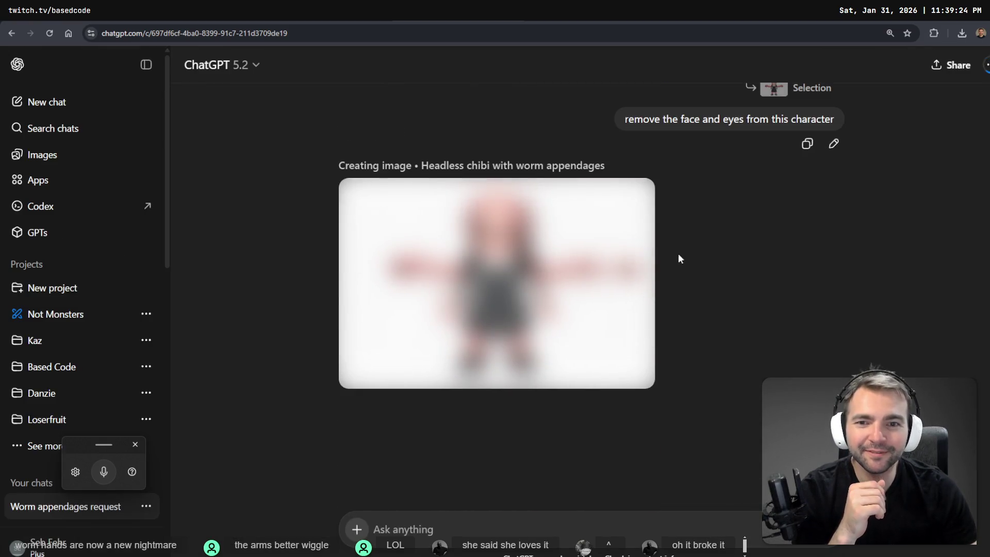
pyautogui.moveTo(310, 13)
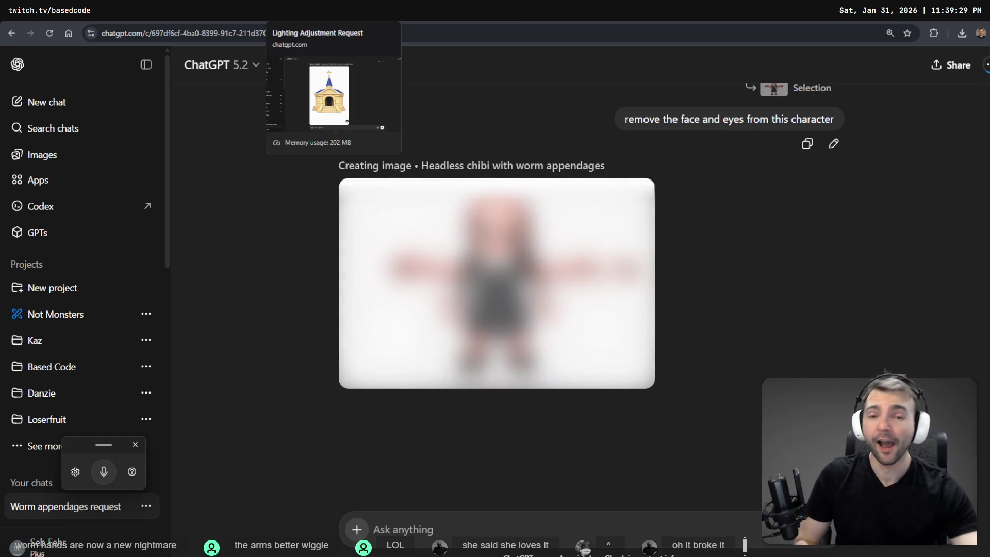
pyautogui.click(216, 13)
pyautogui.click(423, 13)
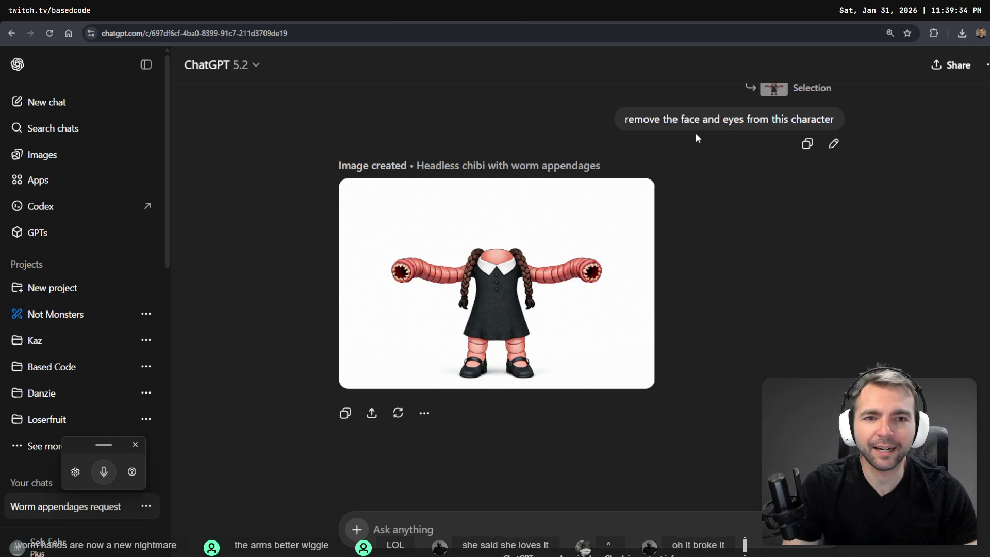
pyautogui.scroll(6, 788, 150)
pyautogui.scroll(-4, 785, 153)
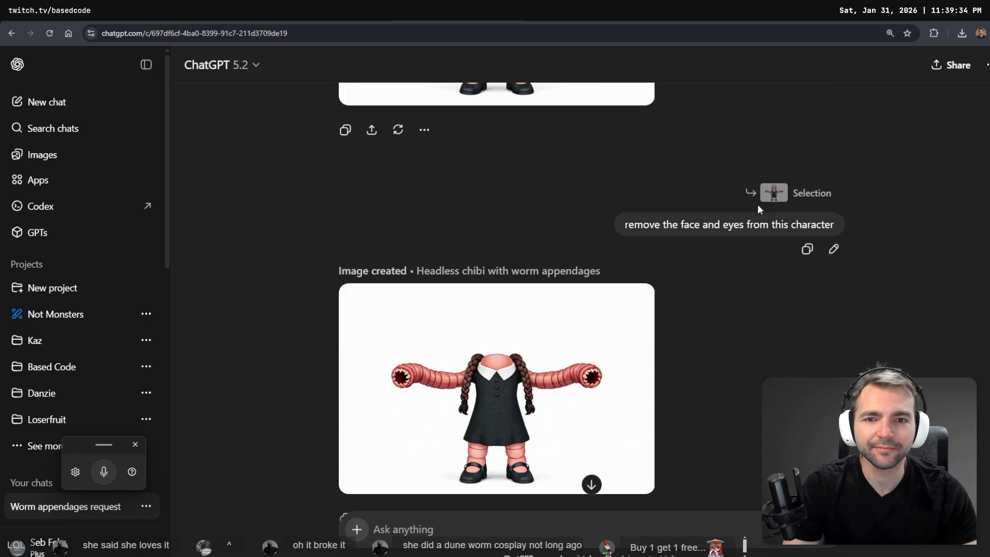
pyautogui.scroll(4, 600, 352)
pyautogui.click(526, 251)
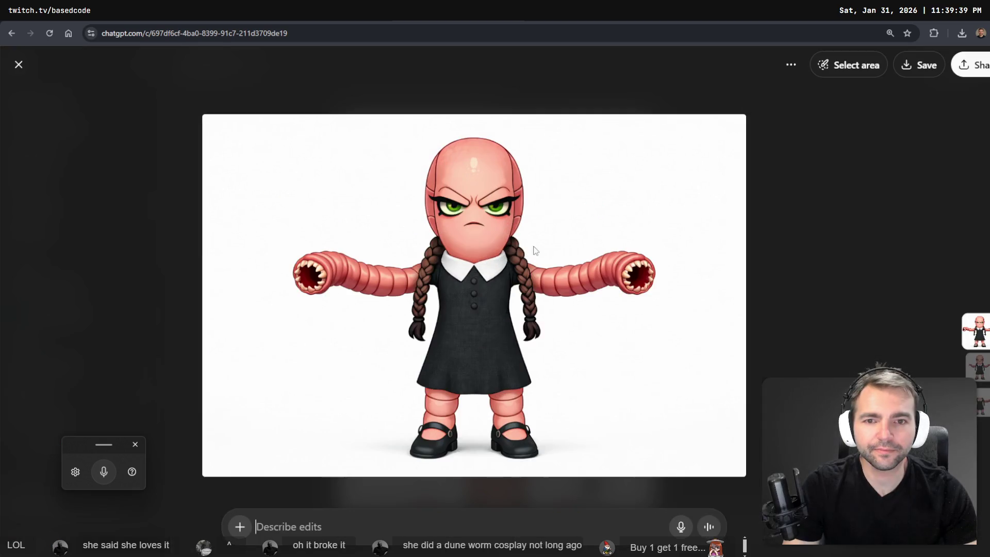
# - Mark the face area and send a dictated request to remove the eyes and mouth
pyautogui.click(831, 64)
pyautogui.moveTo(454, 227)
pyautogui.mouseDown()
pyautogui.moveTo(446, 206)
pyautogui.moveTo(495, 206)
pyautogui.moveTo(508, 221)
pyautogui.moveTo(469, 227)
pyautogui.moveTo(501, 181)
pyautogui.moveTo(490, 222)
pyautogui.mouseUp()
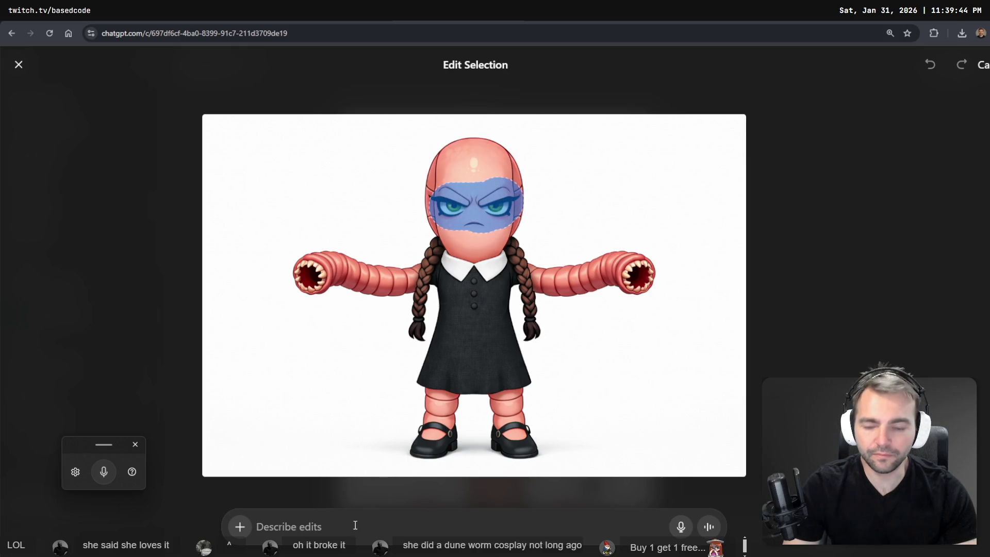
pyautogui.press('super+h')
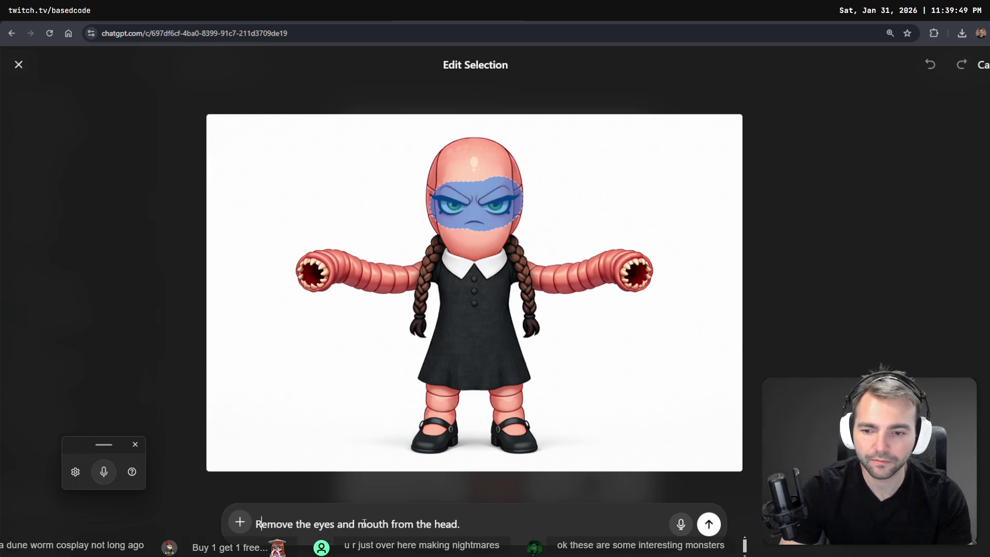
pyautogui.press('Return')
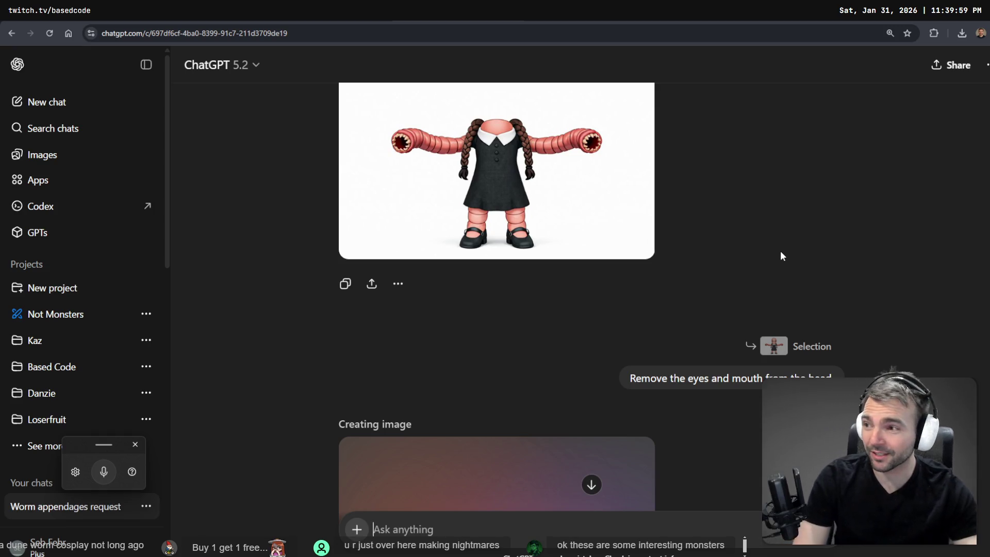
pyautogui.scroll(-5, 619, 216)
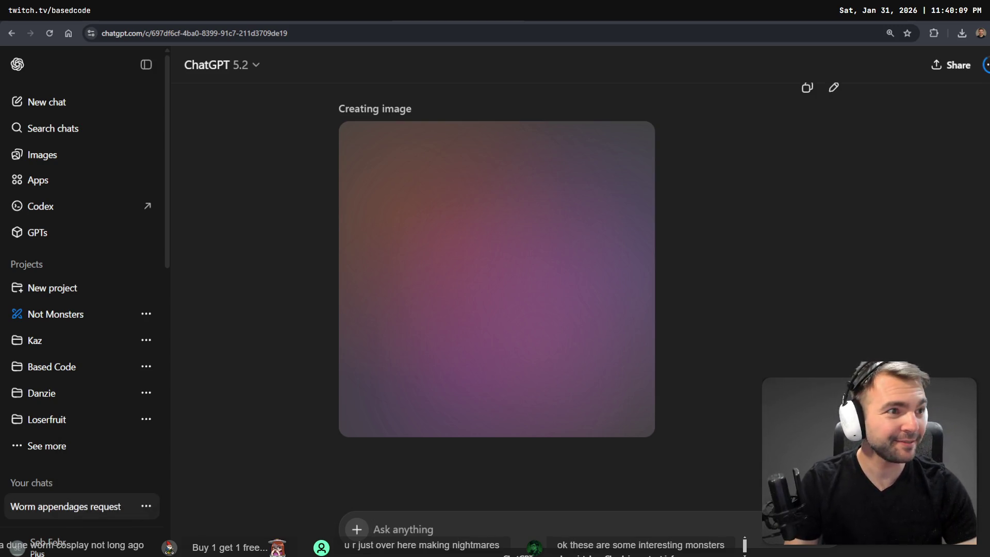
pyautogui.hotkey('alt', 'Tab')
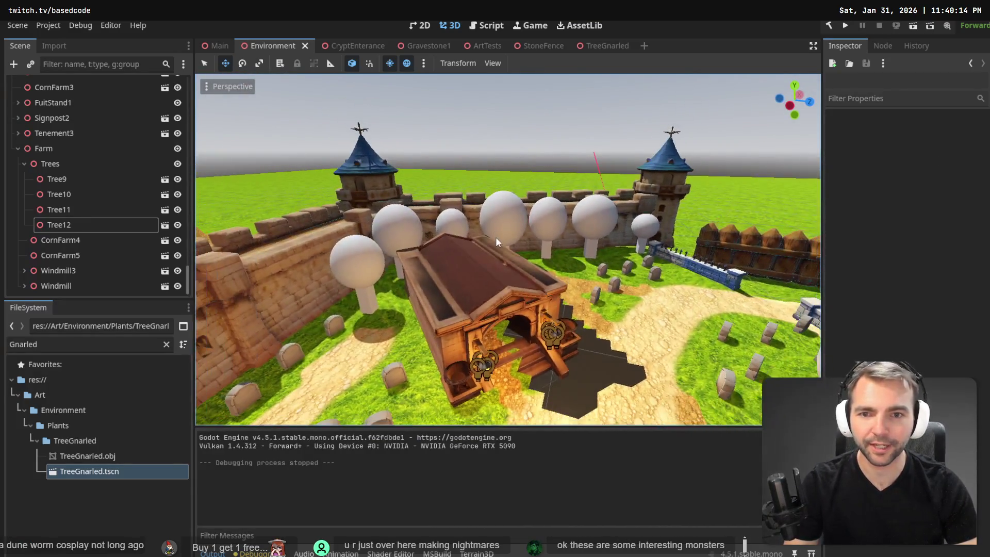
# - Select the crypt entrance in the 3D scene and open the CryptEnterance scene for editing
pyautogui.click(496, 237)
pyautogui.click(464, 308)
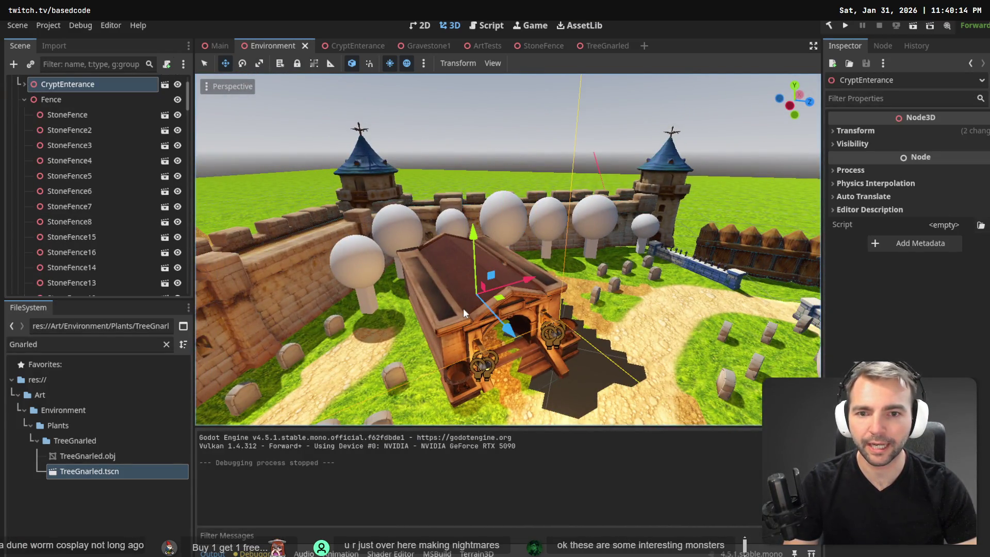
pyautogui.click(24, 100)
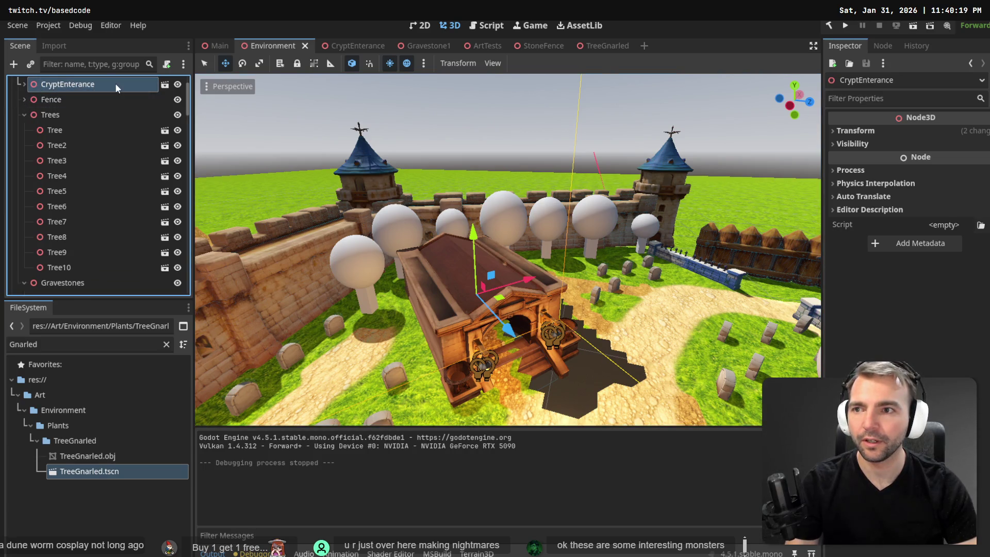
pyautogui.click(163, 85)
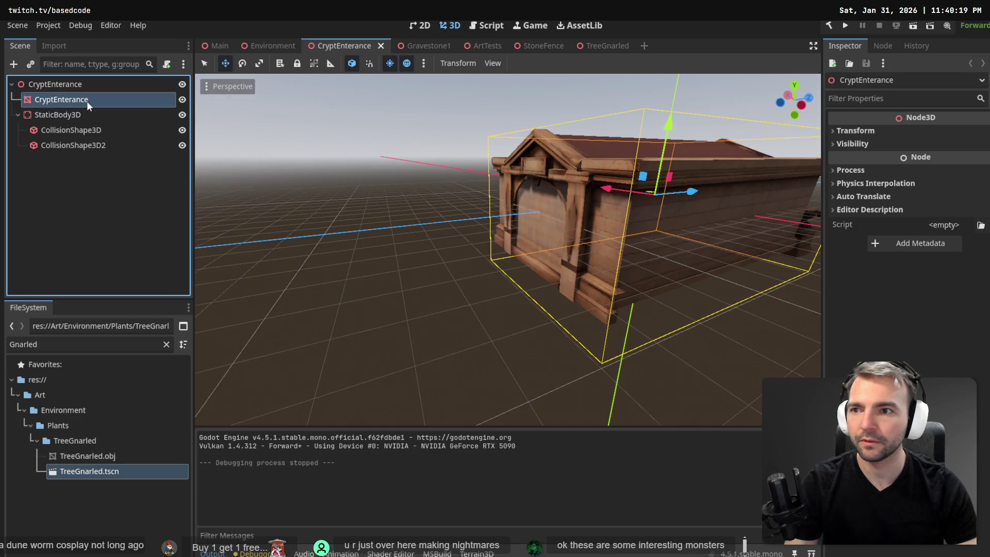
# - Reveal the CryptEnterance scene file in FileSystem, view the crypt's front, then return to tldraw
pyautogui.rightClick(86, 101)
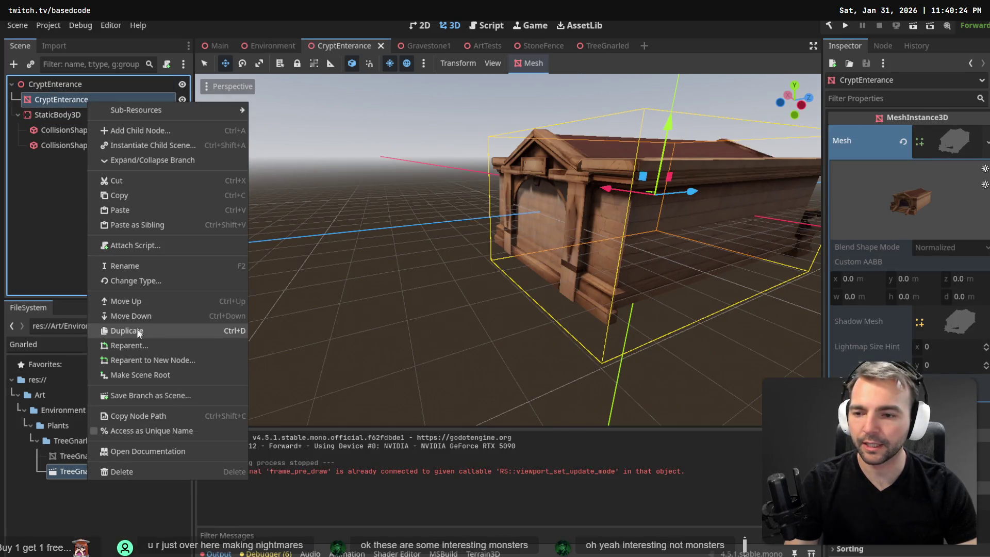
pyautogui.click(66, 205)
pyautogui.rightClick(73, 82)
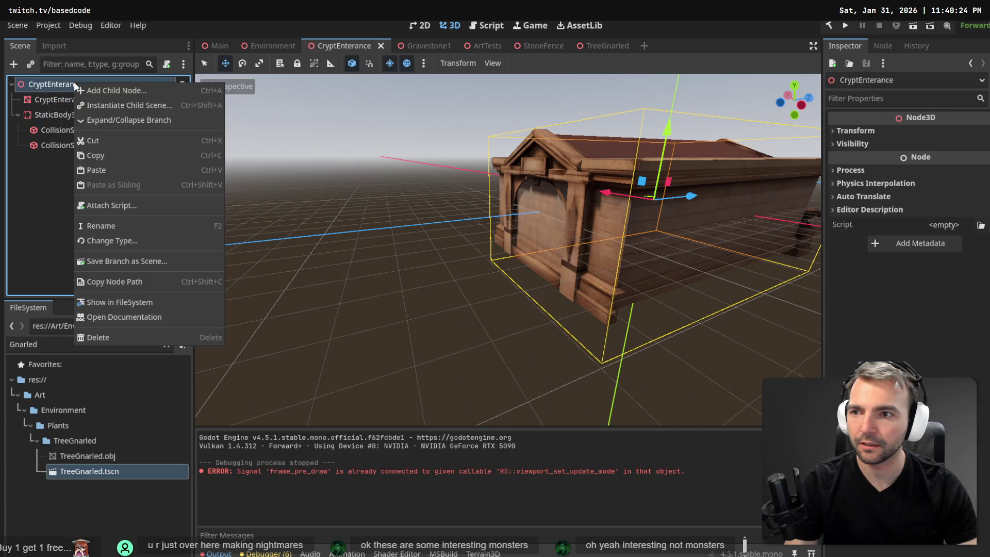
pyautogui.click(110, 301)
pyautogui.scroll(-5, 121, 449)
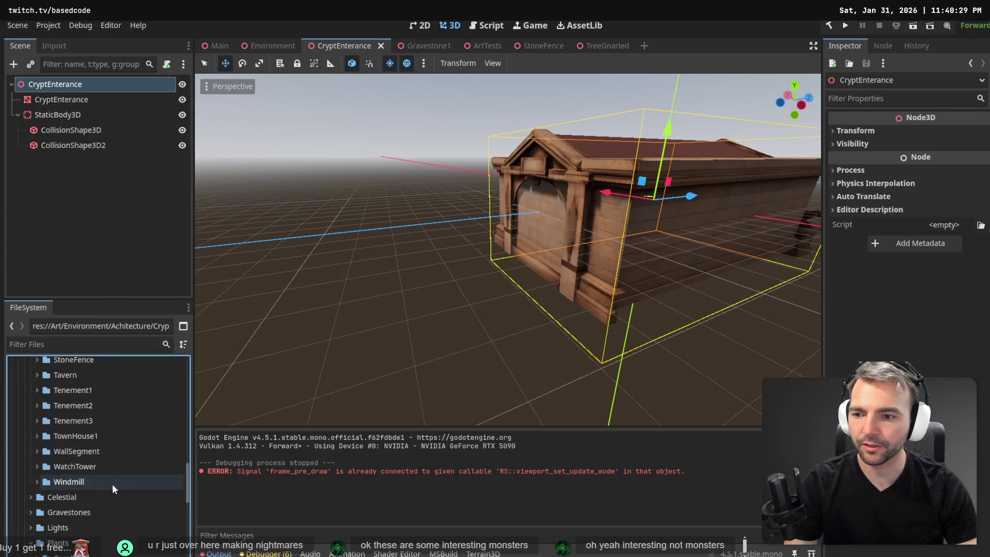
pyautogui.scroll(10, 129, 479)
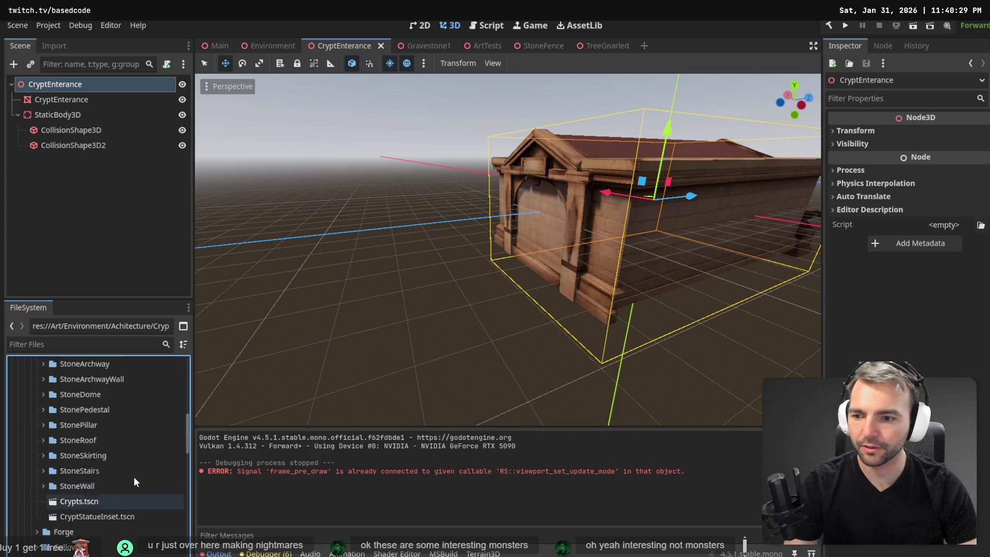
pyautogui.scroll(3, 134, 477)
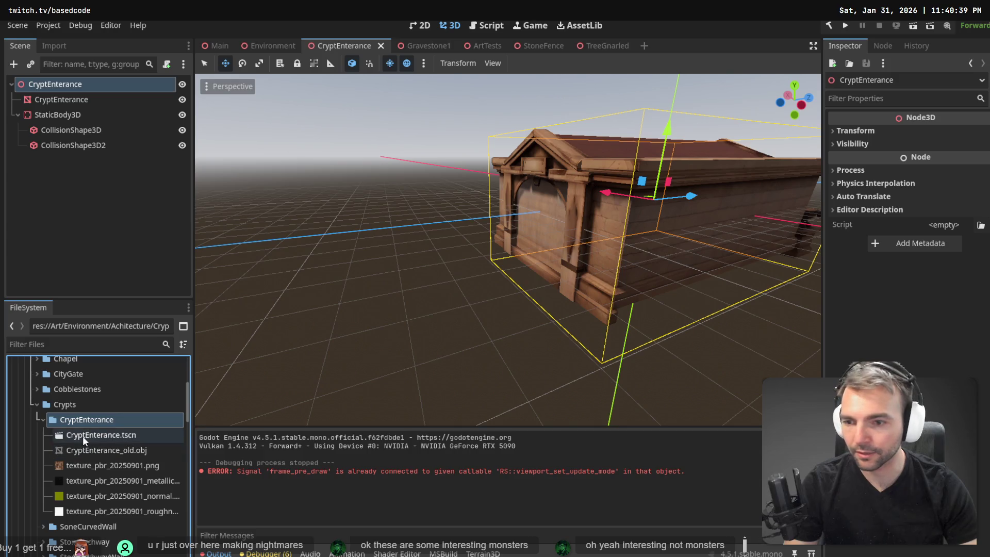
pyautogui.moveTo(413, 309); pyautogui.dragTo(593, 310)
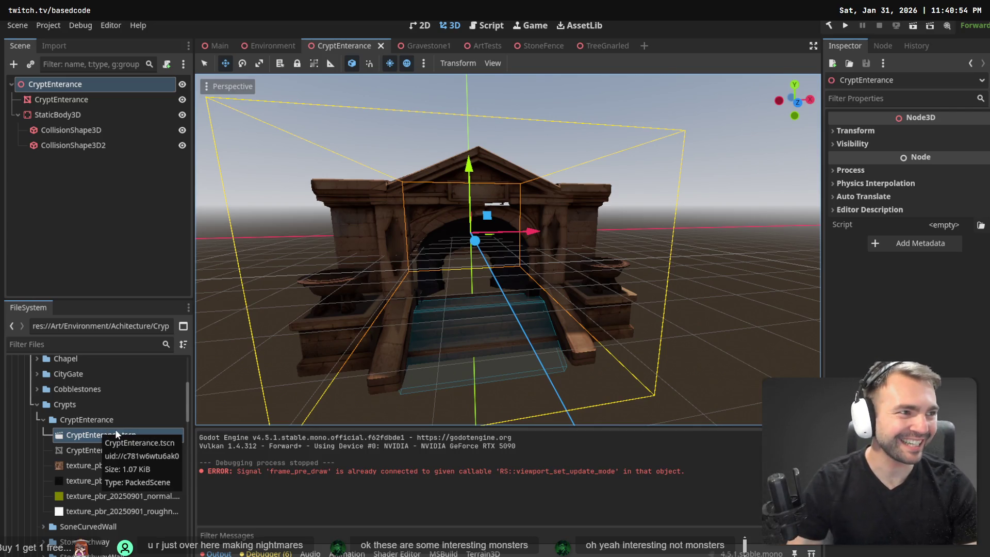
pyautogui.hotkey('alt', 'Tab')
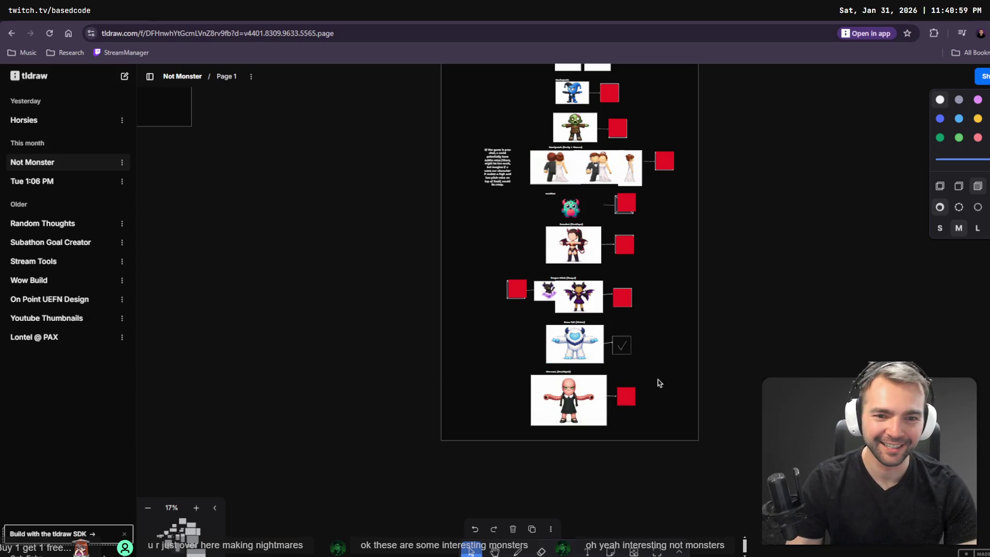
pyautogui.click(593, 408)
pyautogui.scroll(5, 588, 410)
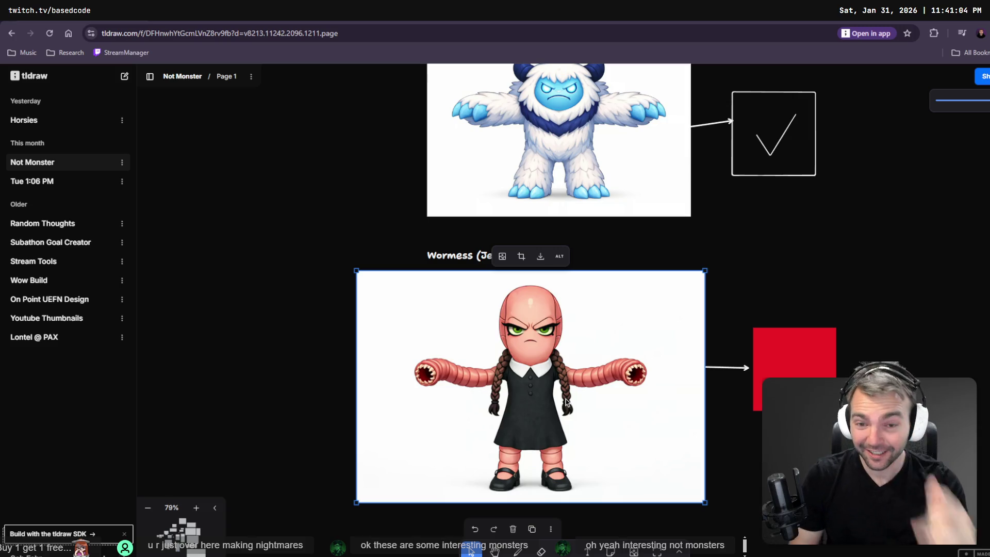
pyautogui.click(828, 262)
pyautogui.scroll(-5, 820, 265)
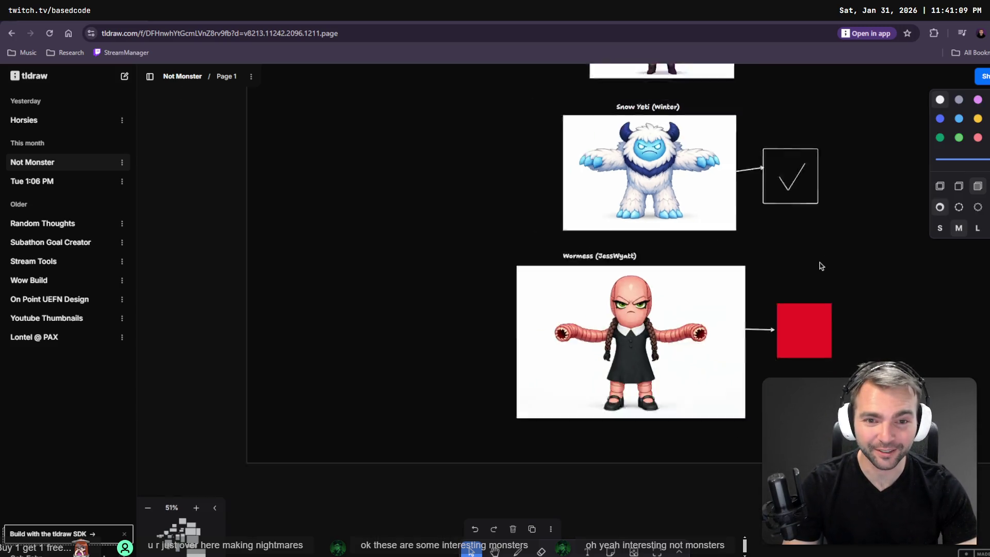
pyautogui.scroll(-1, 789, 198)
pyautogui.moveTo(789, 198); pyautogui.dragTo(630, 411)
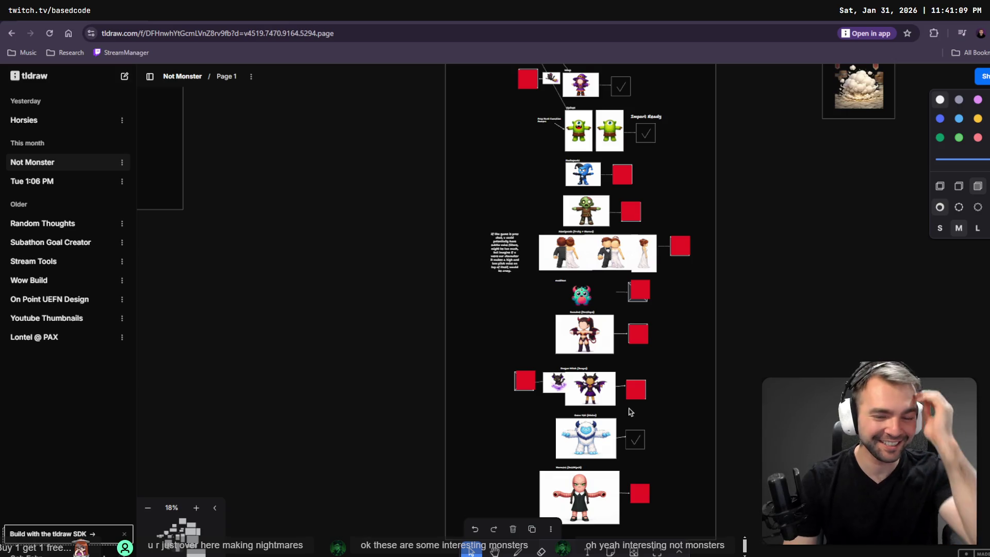
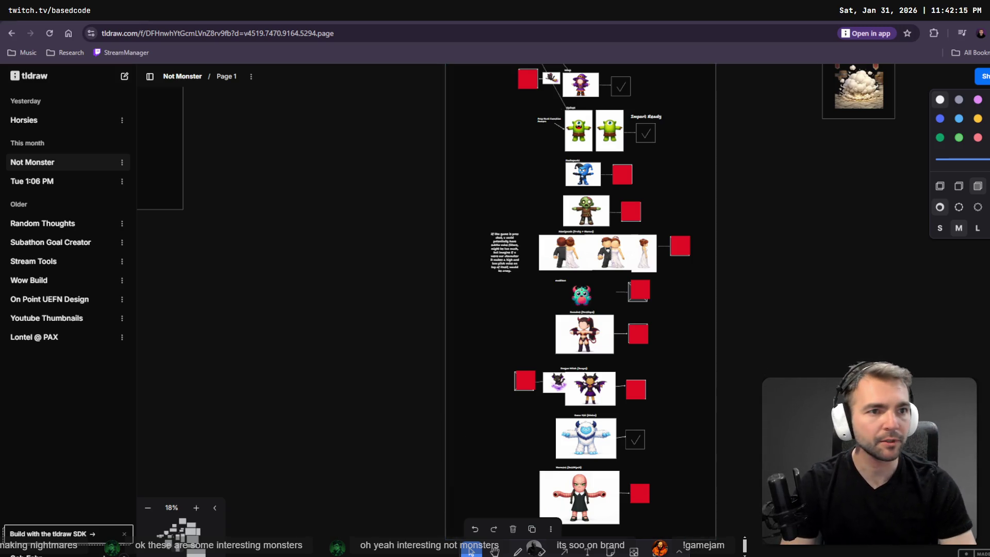
# - Return from the tldraw monster list to the Godot editor showing CryptEnterance.tscn
pyautogui.hotkey('alt', 'Tab')
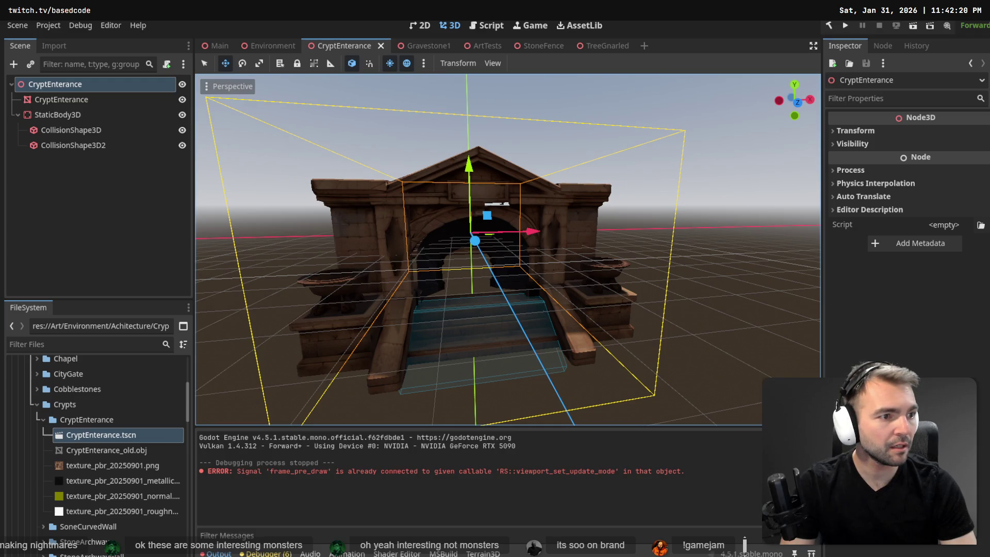
# - Create an 'old' folder in CryptEnterance and move the old .obj model and textures into it
pyautogui.rightClick(105, 415)
pyautogui.moveTo(177, 344)
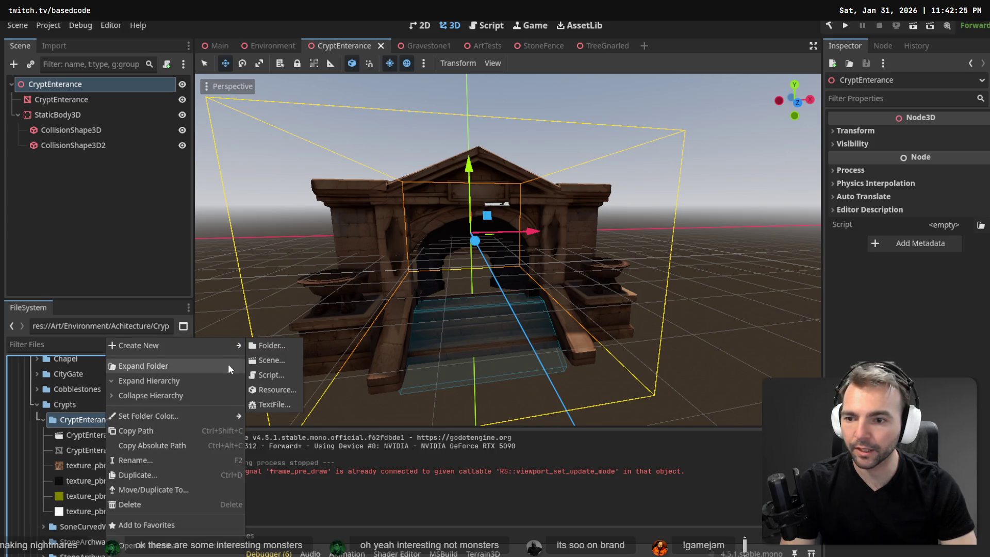
pyautogui.click(263, 345)
pyautogui.write('old')
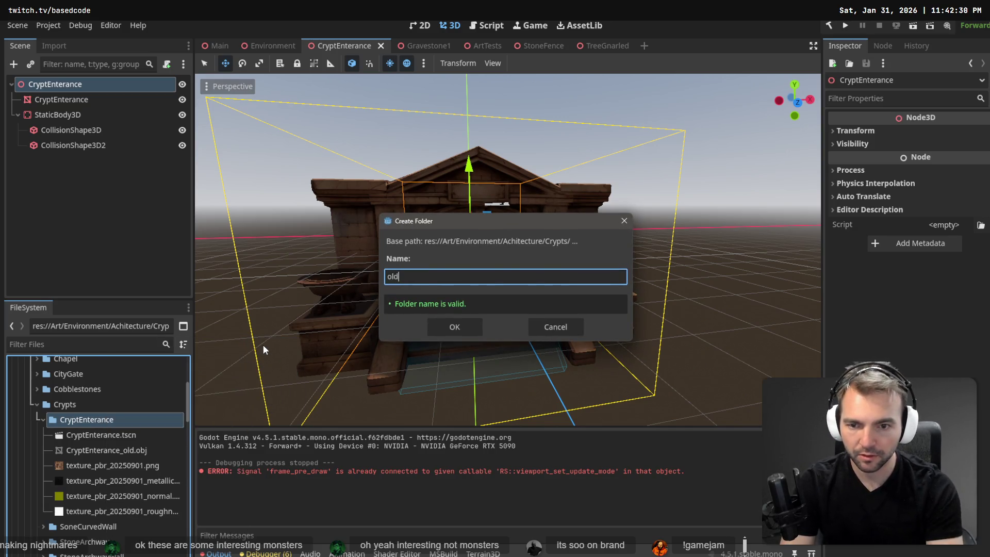
pyautogui.press('Return')
pyautogui.click(83, 465)
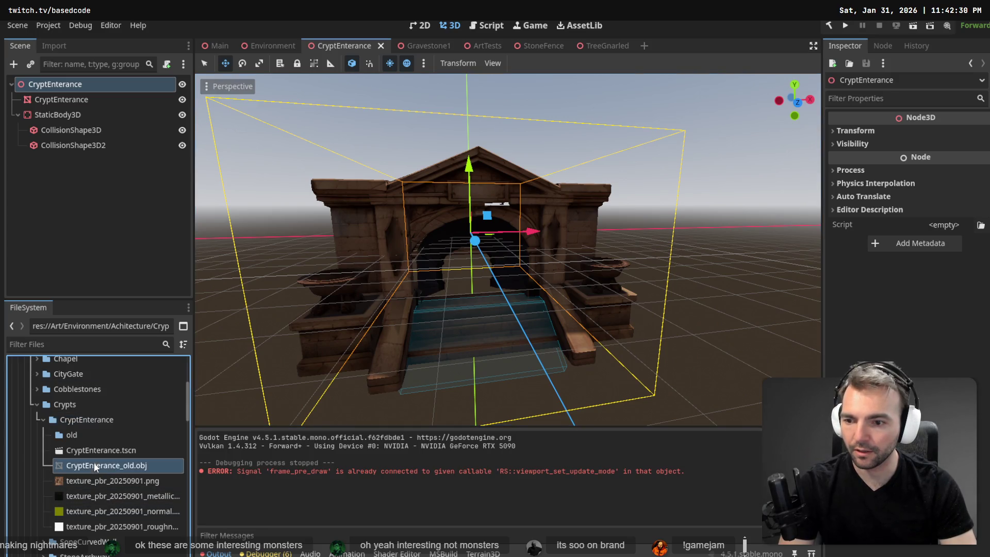
pyautogui.keyDown('shift'); pyautogui.click(102, 526); pyautogui.keyUp('shift')
pyautogui.moveTo(103, 469); pyautogui.dragTo(82, 436)
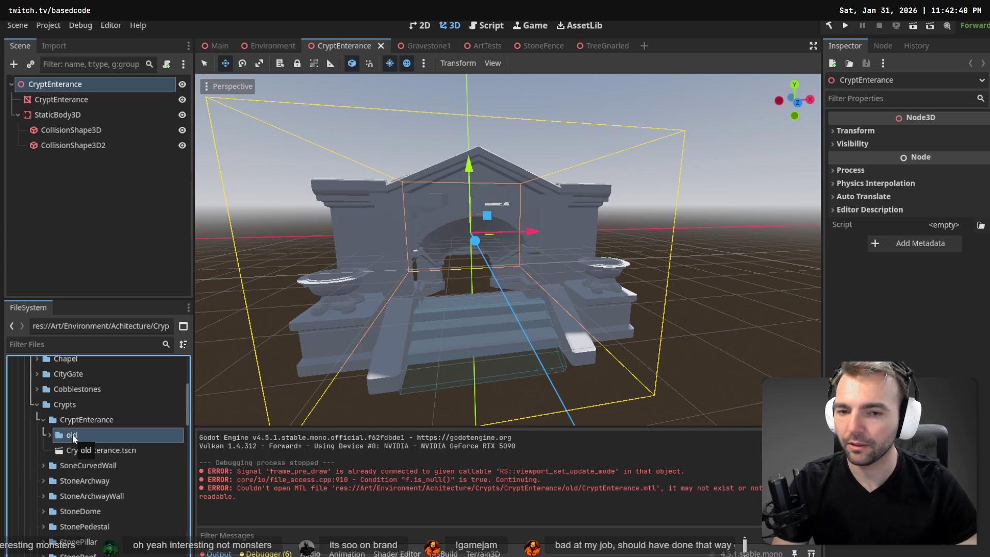
# - Delete the CryptEnterance mesh node from the scene and remove the 'old' folder
pyautogui.click(76, 100)
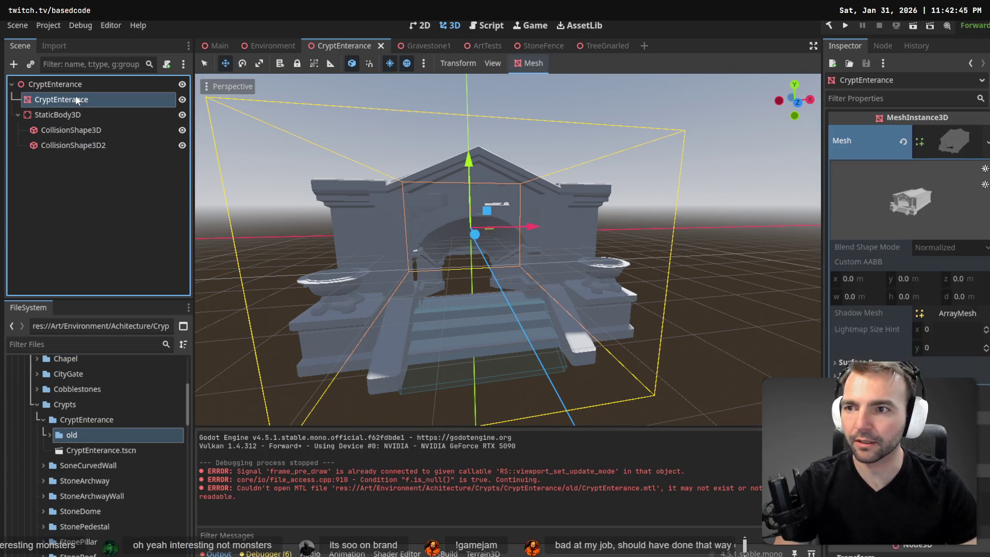
pyautogui.press('Delete')
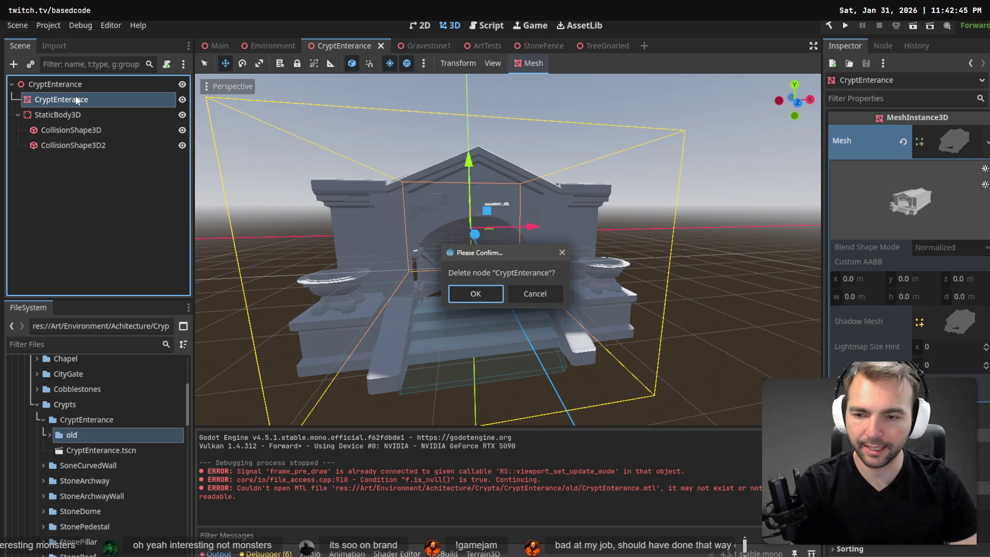
pyautogui.press('Return')
pyautogui.click(91, 435)
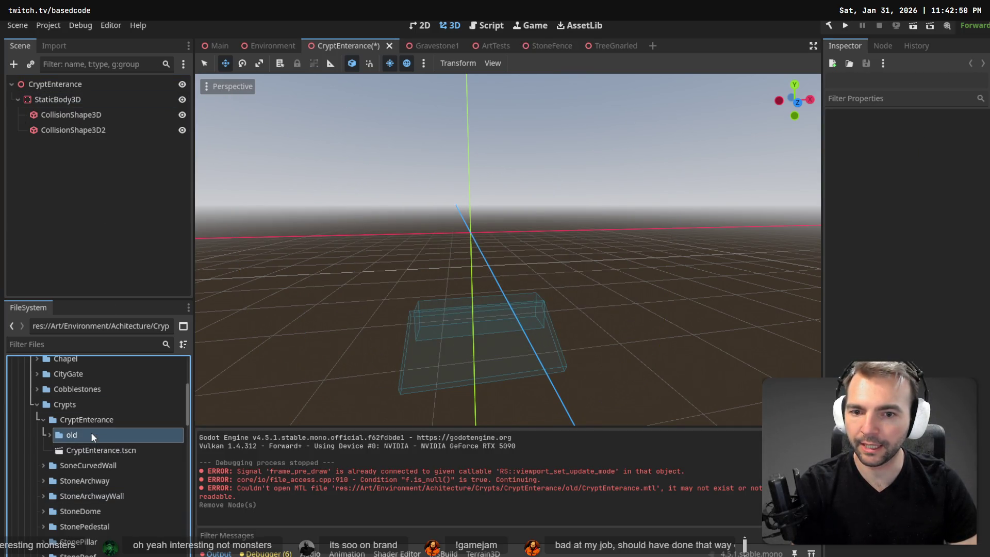
pyautogui.press('Delete')
pyautogui.click(407, 383)
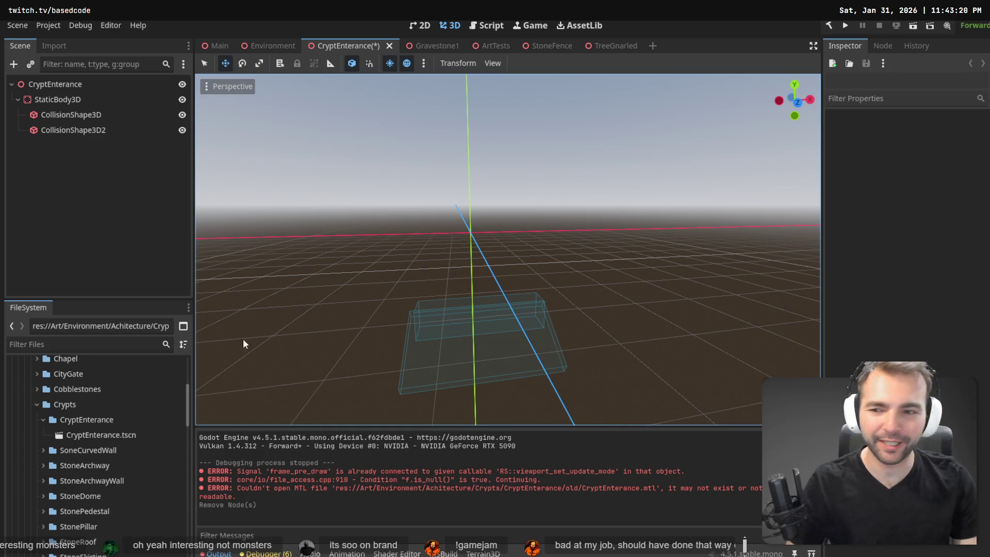
# - Import the new CryptEnterance.obj and its four texture_pbr_20250901 maps into the CryptEnterance folder
pyautogui.moveTo(89, 422); pyautogui.dragTo(88, 421)
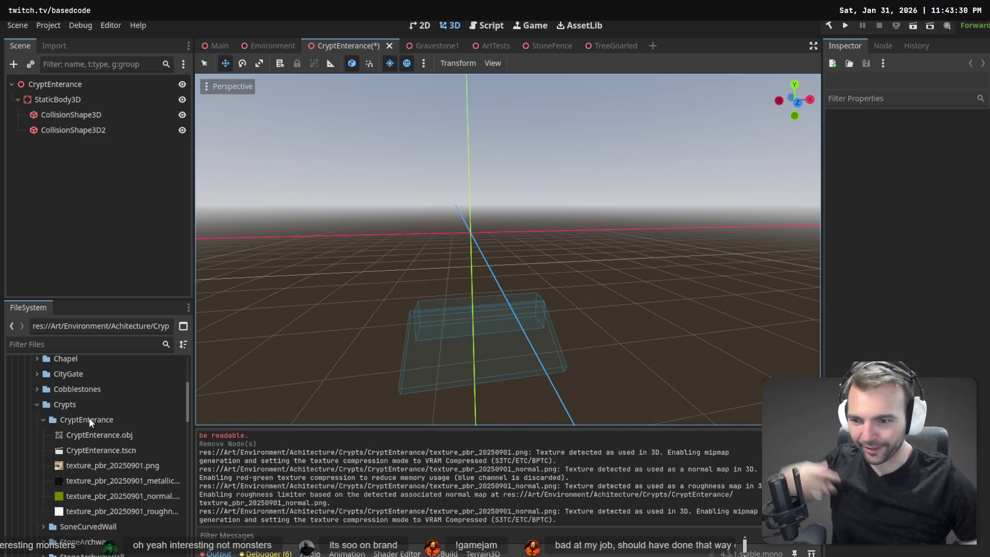
# - Try adding the new CryptEnterance.obj under the scene root, save, and close the crypt scene
pyautogui.click(139, 434)
pyautogui.click(98, 84)
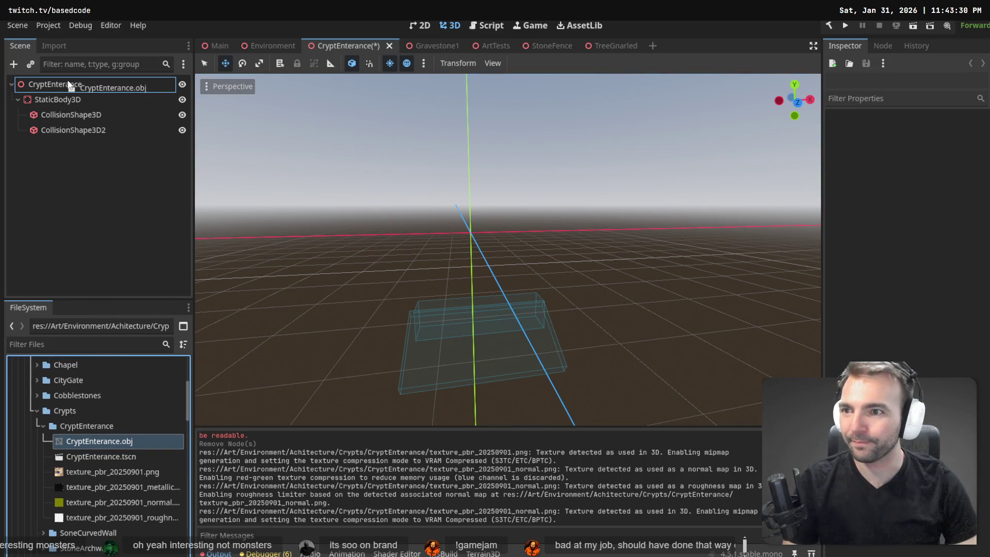
pyautogui.click(171, 171)
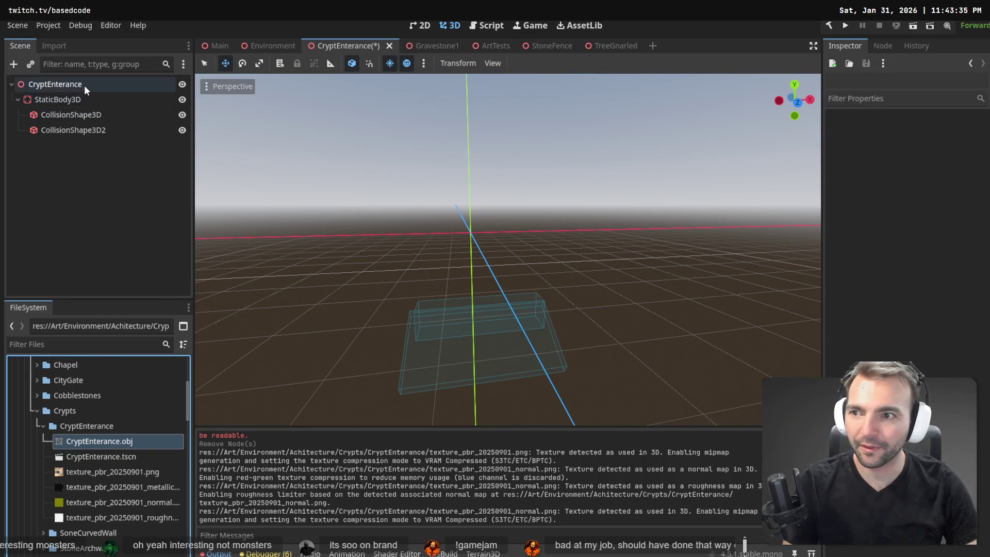
pyautogui.click(52, 76)
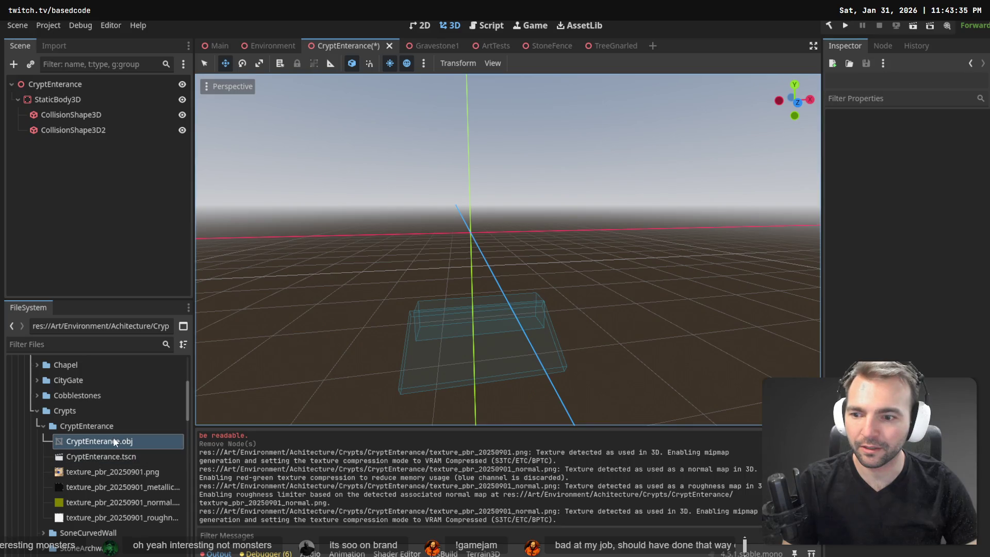
pyautogui.moveTo(94, 444); pyautogui.dragTo(62, 85)
pyautogui.hotkey('ctrl', 's')
pyautogui.moveTo(91, 446); pyautogui.dragTo(54, 84)
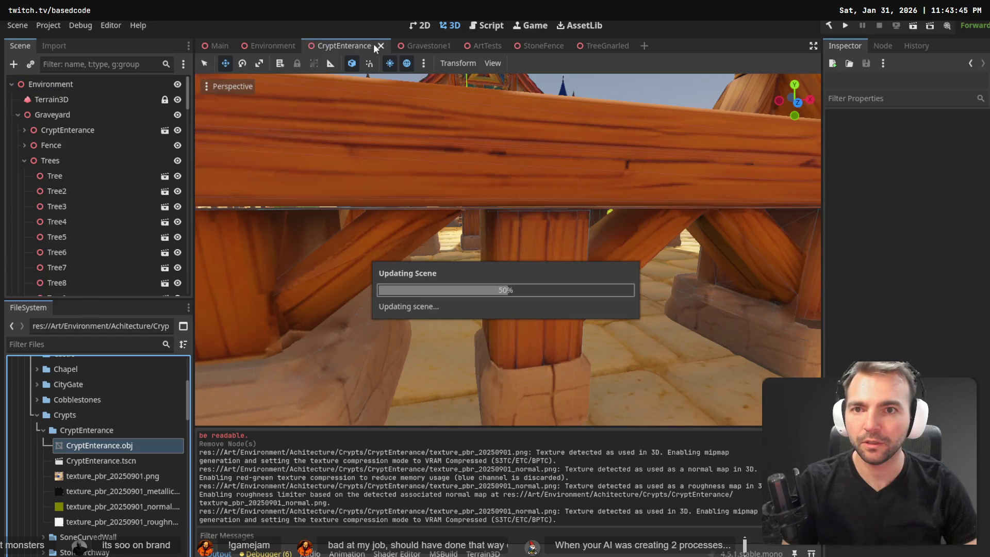
pyautogui.click(379, 46)
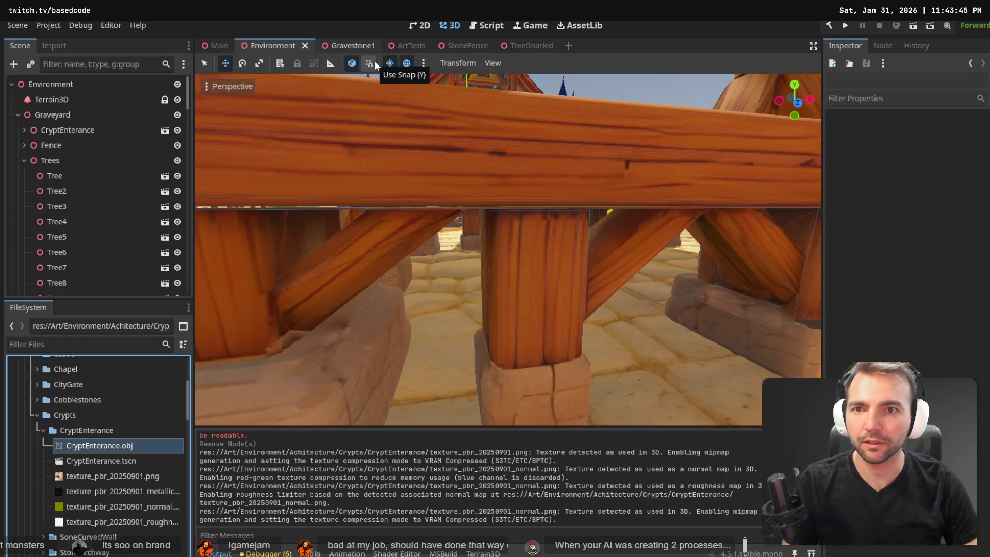
# - Reopen CryptEnterance.tscn, drop the new crypt model into the viewport and frame it
pyautogui.doubleClick(94, 459)
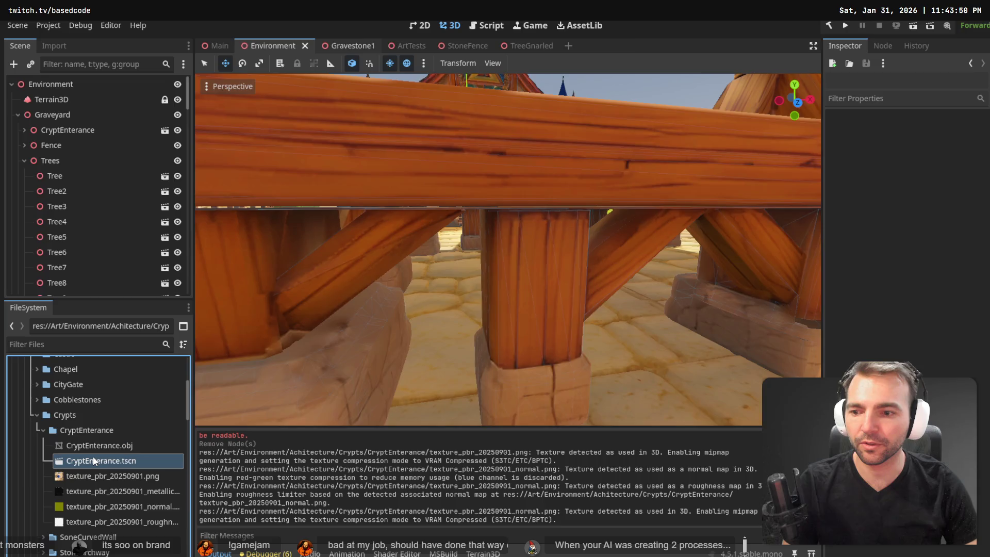
pyautogui.click(94, 437)
pyautogui.moveTo(94, 446)
pyautogui.mouseDown()
pyautogui.moveTo(134, 423)
pyautogui.moveTo(494, 311)
pyautogui.moveTo(480, 316)
pyautogui.moveTo(503, 321)
pyautogui.mouseUp()
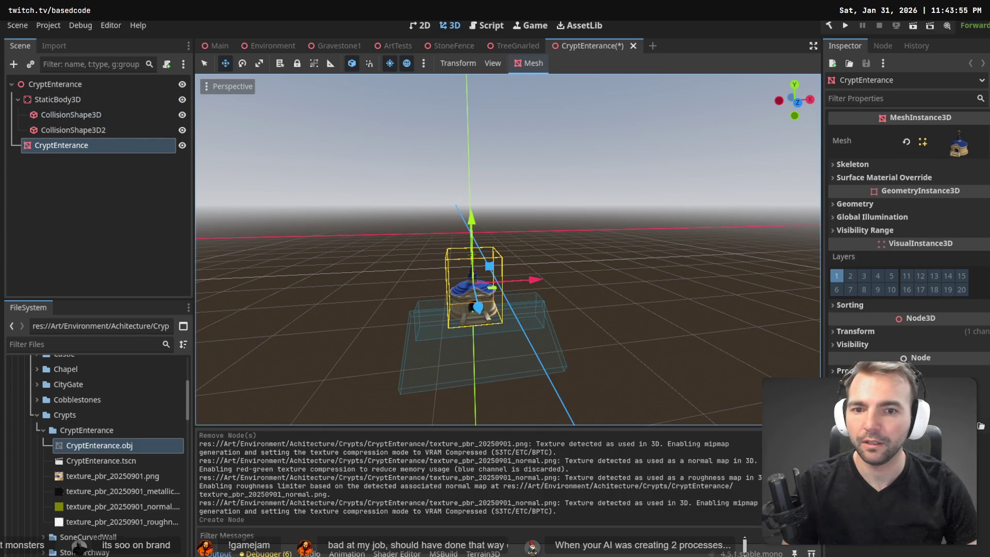
pyautogui.press('f')
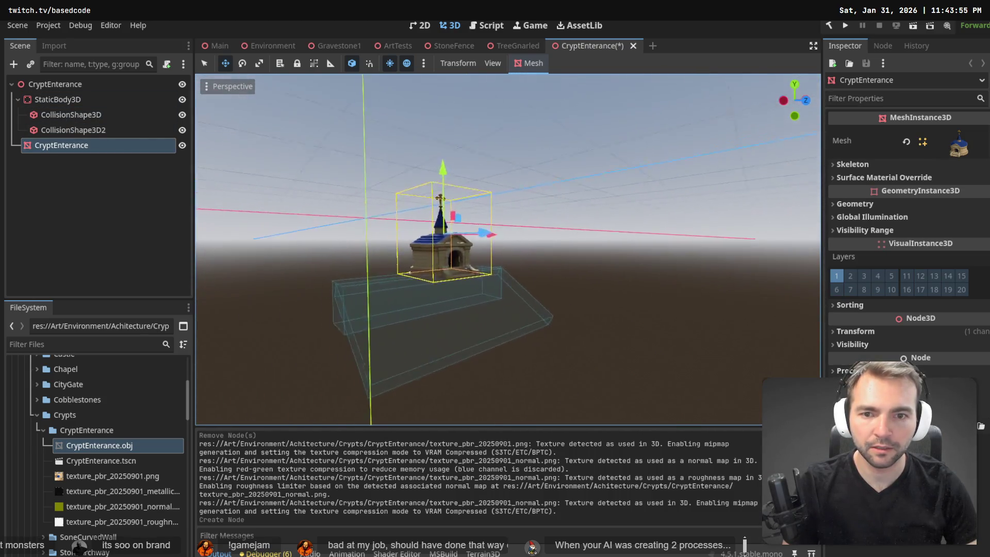
pyautogui.scroll(5, 508, 249)
pyautogui.scroll(-5, 508, 249)
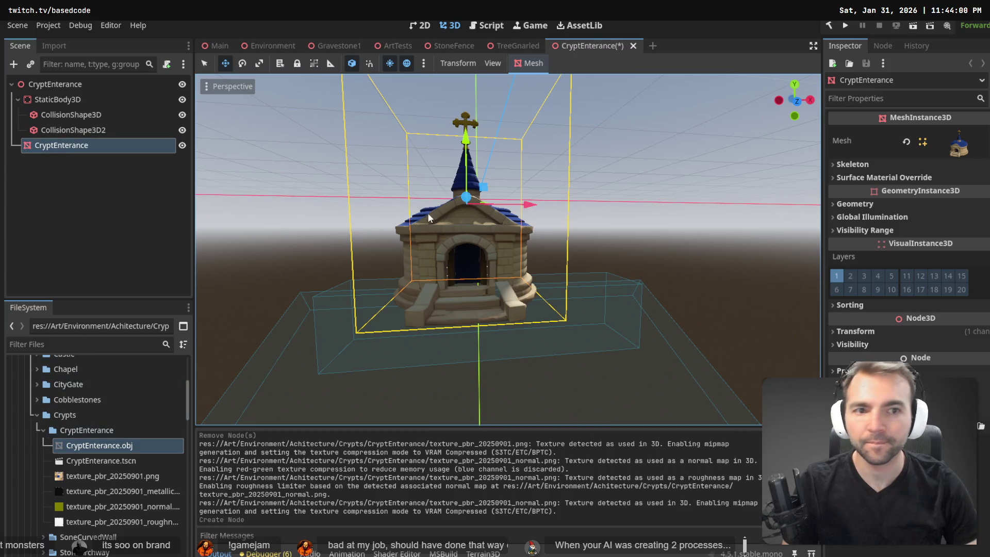
pyautogui.click(64, 45)
# - Set the crypt's import Scale Mesh to 4 on all axes and reimport
pyautogui.click(62, 201)
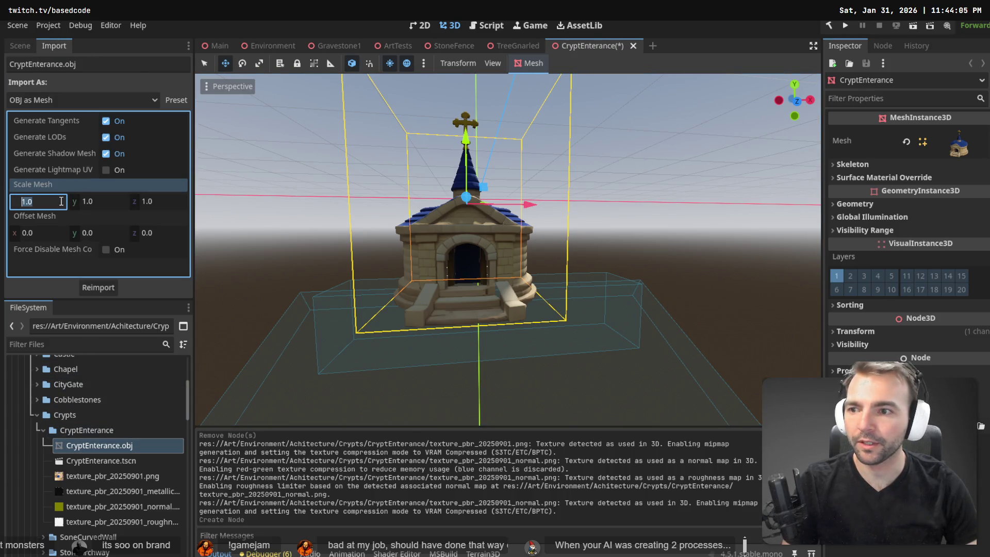
pyautogui.write('4')
pyautogui.press('Tab')
pyautogui.write('4')
pyautogui.press('Tab')
pyautogui.write('4')
pyautogui.press('Return')
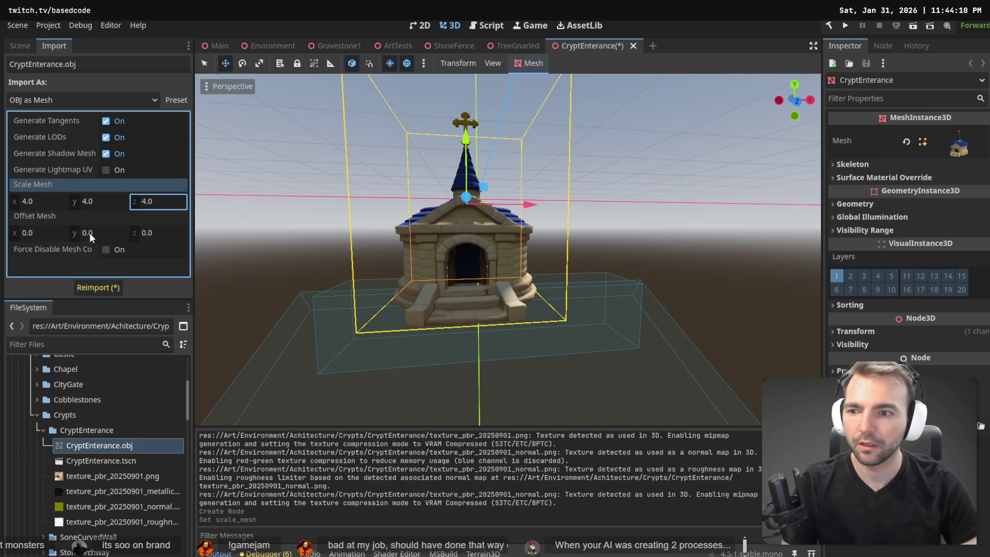
pyautogui.click(88, 287)
# - Raise the crypt about 3 units and shift it back along Z onto the base
pyautogui.scroll(-5, 367, 292)
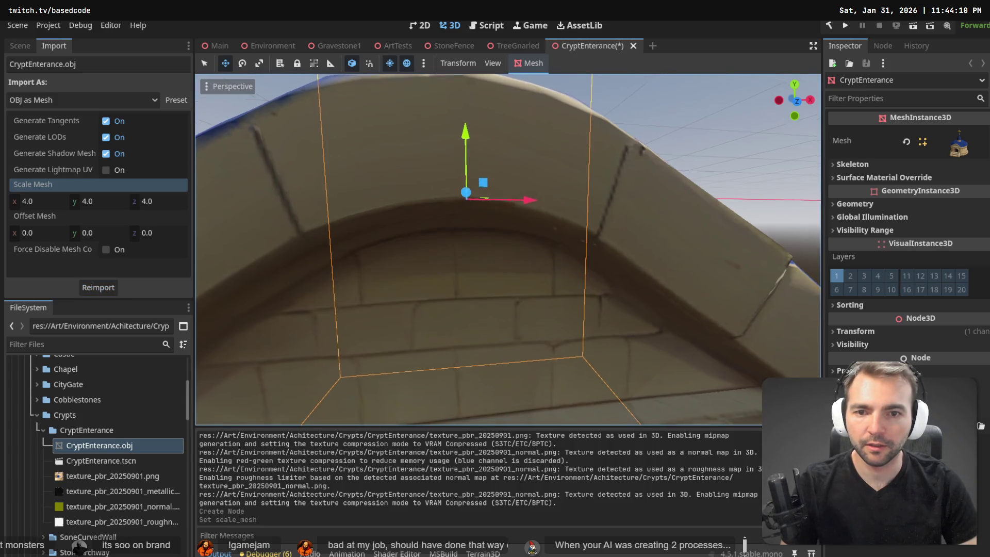
pyautogui.scroll(-2, 508, 251)
pyautogui.moveTo(499, 157)
pyautogui.mouseDown()
pyautogui.moveTo(496, 29)
pyautogui.moveTo(507, 71)
pyautogui.mouseUp()
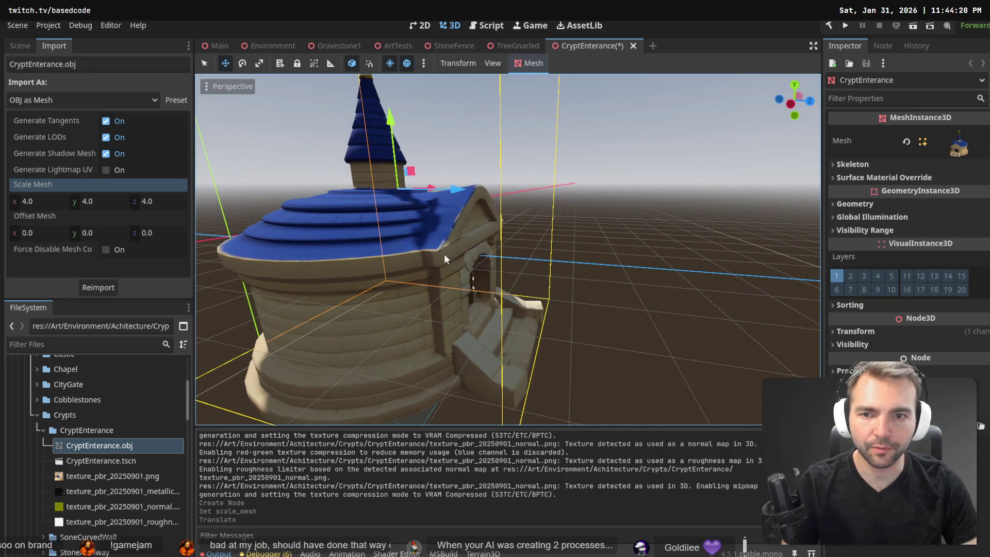
pyautogui.moveTo(457, 192)
pyautogui.mouseDown()
pyautogui.moveTo(336, 206)
pyautogui.moveTo(391, 234)
pyautogui.mouseUp()
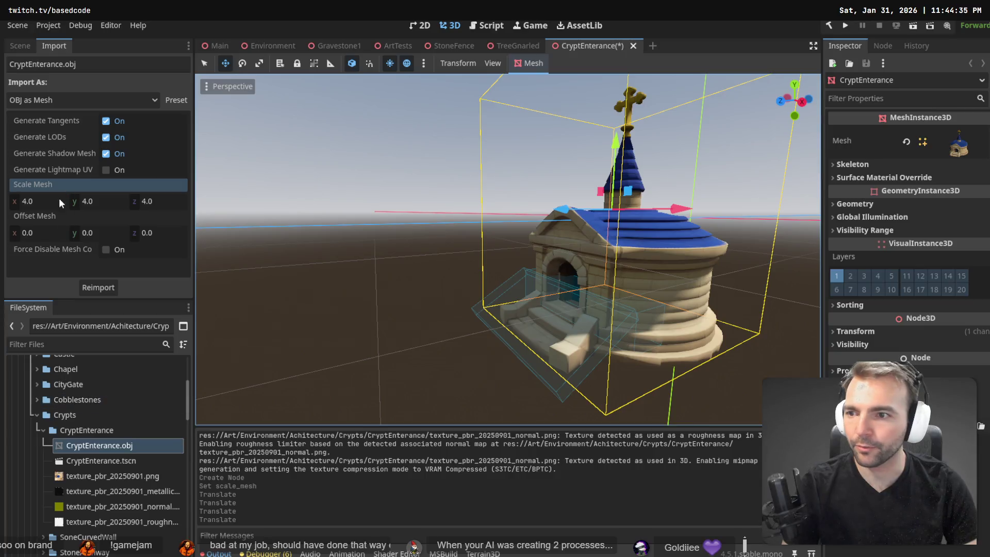
# - Change Scale Mesh to 9 on all axes and reimport the crypt
pyautogui.click(48, 199)
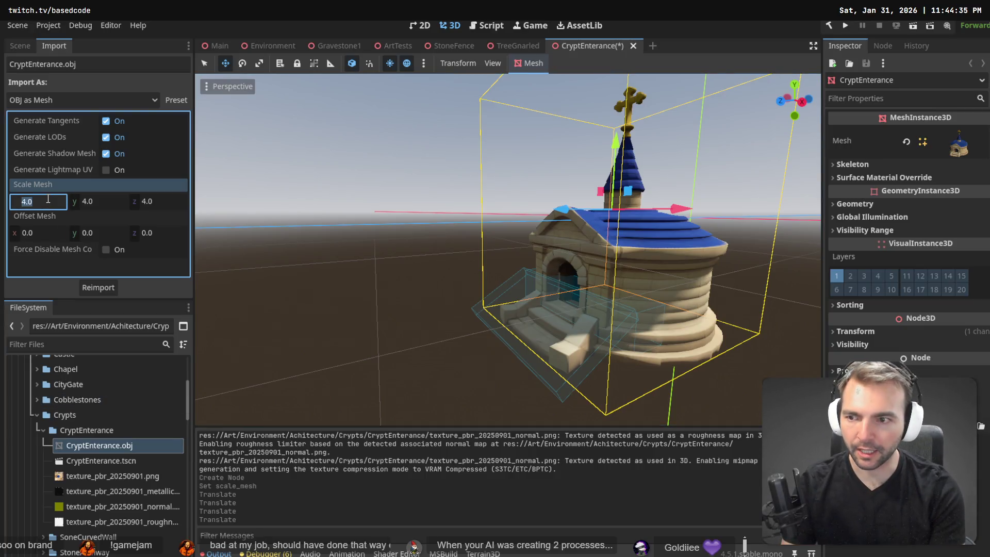
pyautogui.write('9')
pyautogui.press('Tab')
pyautogui.write('9')
pyautogui.press('Tab')
pyautogui.write('9')
pyautogui.press('Return')
pyautogui.click(93, 287)
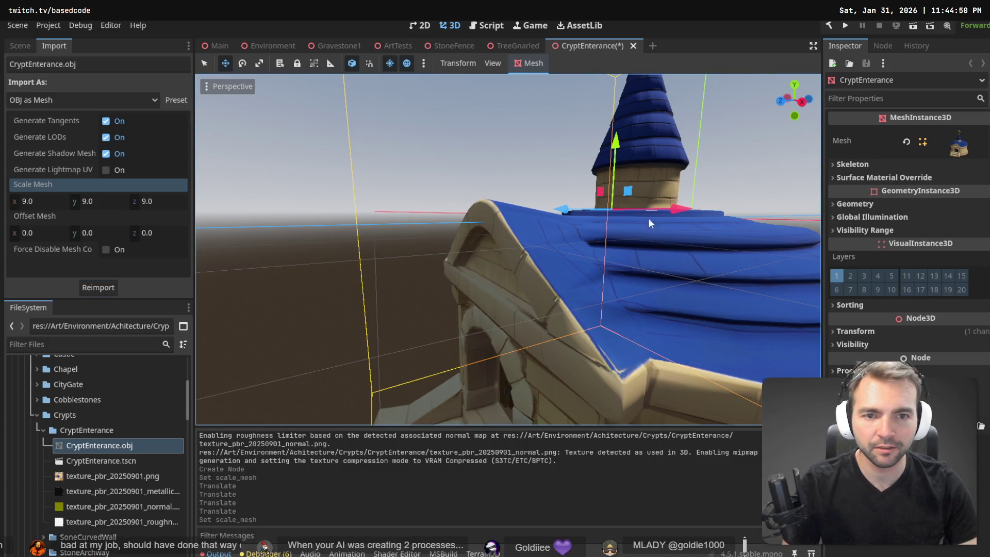
# - Raise, shift back along Z and lower the crypt onto the base, fine-tuning its height
pyautogui.scroll(-5, 649, 219)
pyautogui.moveTo(530, 123); pyautogui.dragTo(531, 78)
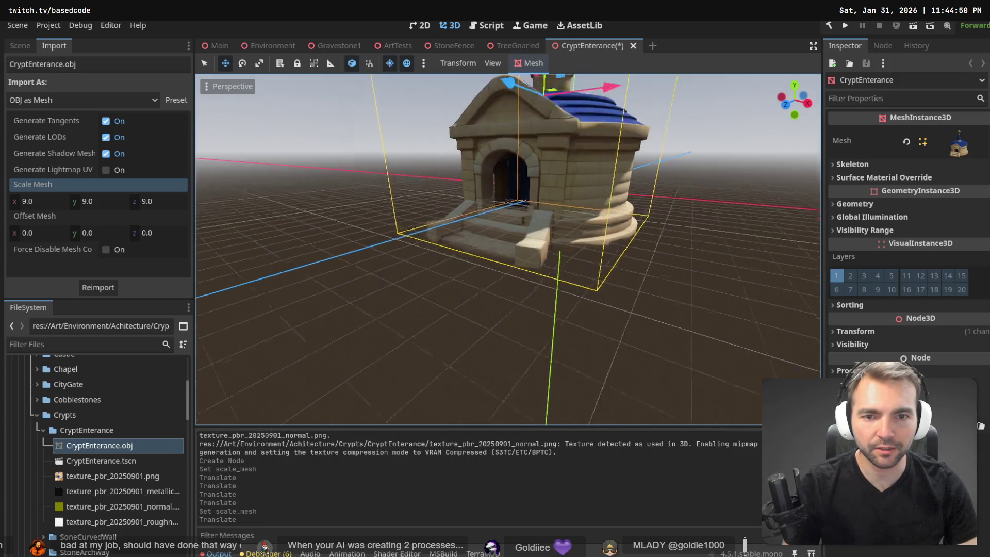
pyautogui.moveTo(473, 156)
pyautogui.mouseDown()
pyautogui.moveTo(534, 165)
pyautogui.moveTo(527, 172)
pyautogui.mouseUp()
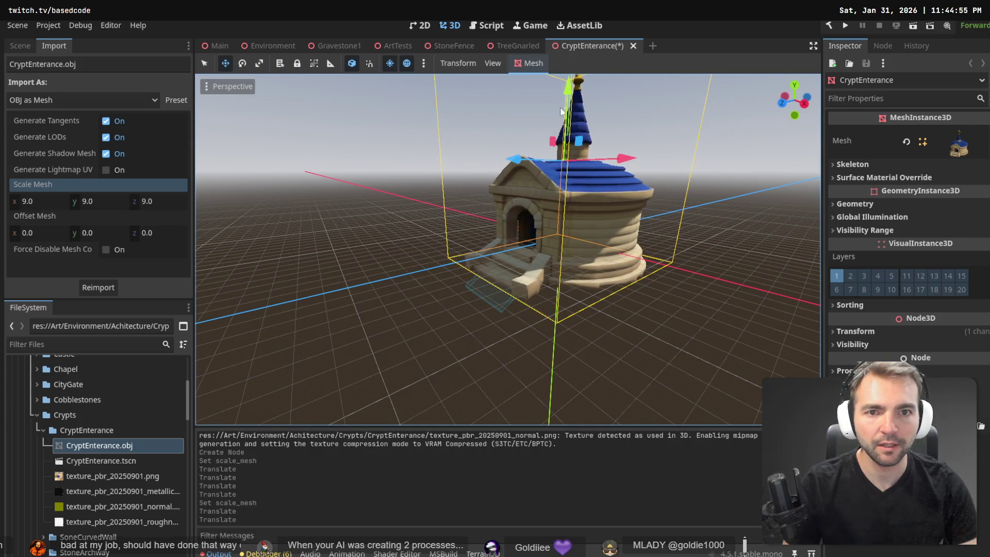
pyautogui.moveTo(562, 109)
pyautogui.mouseDown()
pyautogui.moveTo(573, 162)
pyautogui.moveTo(511, 178)
pyautogui.mouseUp()
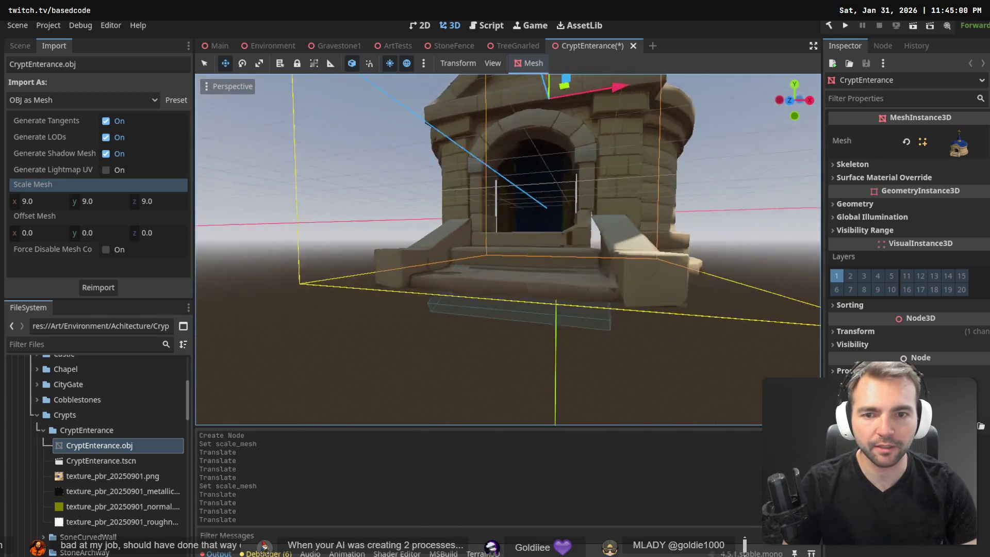
pyautogui.press('s')
pyautogui.moveTo(514, 155)
pyautogui.mouseDown()
pyautogui.moveTo(531, 152)
pyautogui.moveTo(515, 155)
pyautogui.mouseUp()
pyautogui.moveTo(455, 87); pyautogui.dragTo(482, 97)
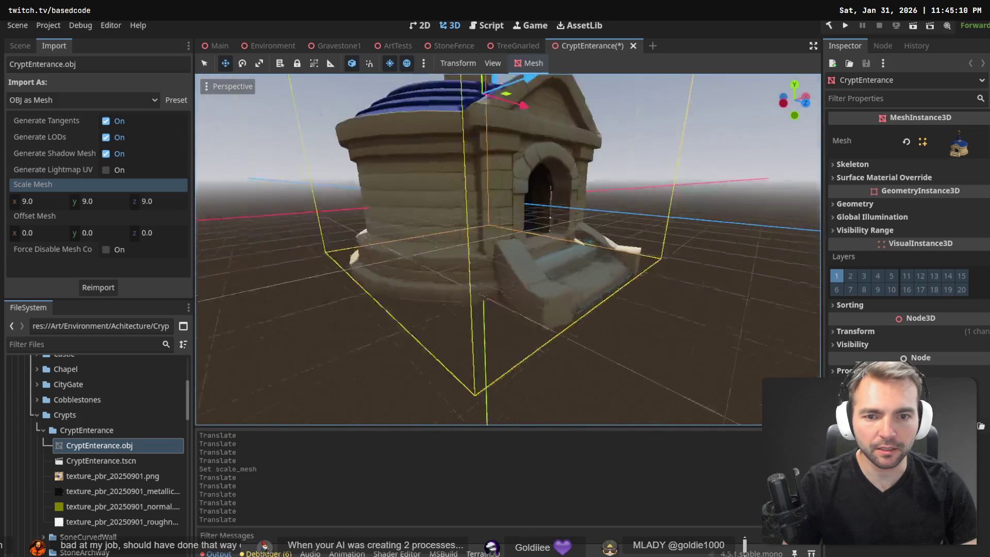
# - Inspect the crypt up close and from afar, try an X move, and save the scene
pyautogui.press('w')
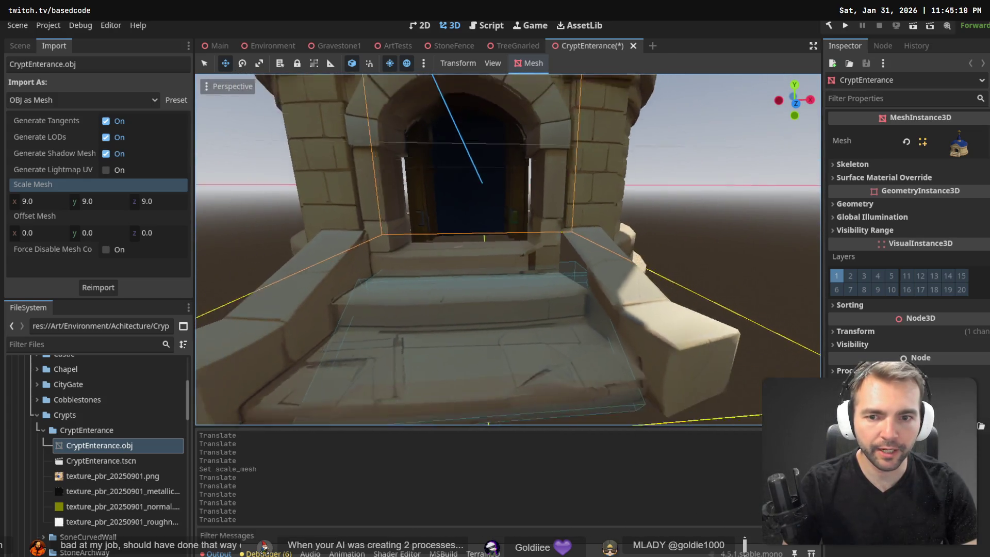
pyautogui.press('s')
pyautogui.moveTo(527, 107)
pyautogui.mouseDown()
pyautogui.moveTo(475, 151)
pyautogui.moveTo(387, 118)
pyautogui.moveTo(391, 220)
pyautogui.mouseUp()
pyautogui.hotkey('ctrl', 's')
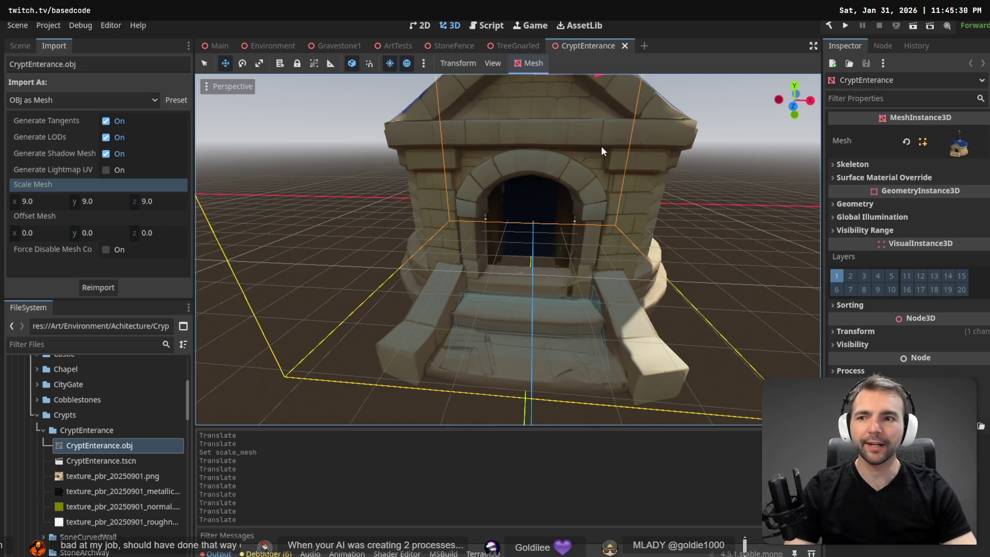
pyautogui.scroll(-5, 601, 147)
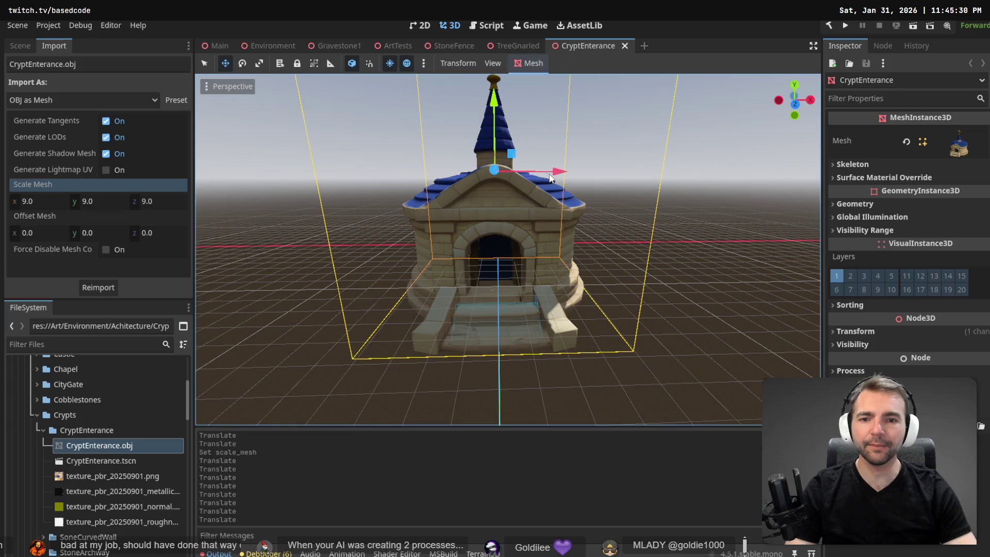
# - Reselect the crypt mesh, nudge it slightly along X, and save CryptEnterance
pyautogui.click(550, 178)
pyautogui.click(548, 196)
pyautogui.moveTo(555, 172); pyautogui.dragTo(555, 175)
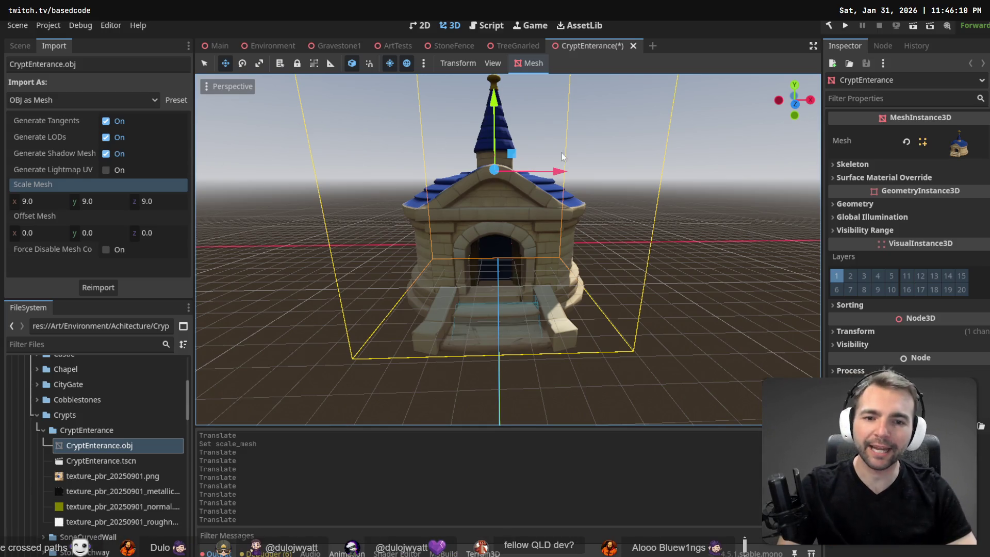
pyautogui.scroll(5, 508, 250)
pyautogui.hotkey('ctrl', 's')
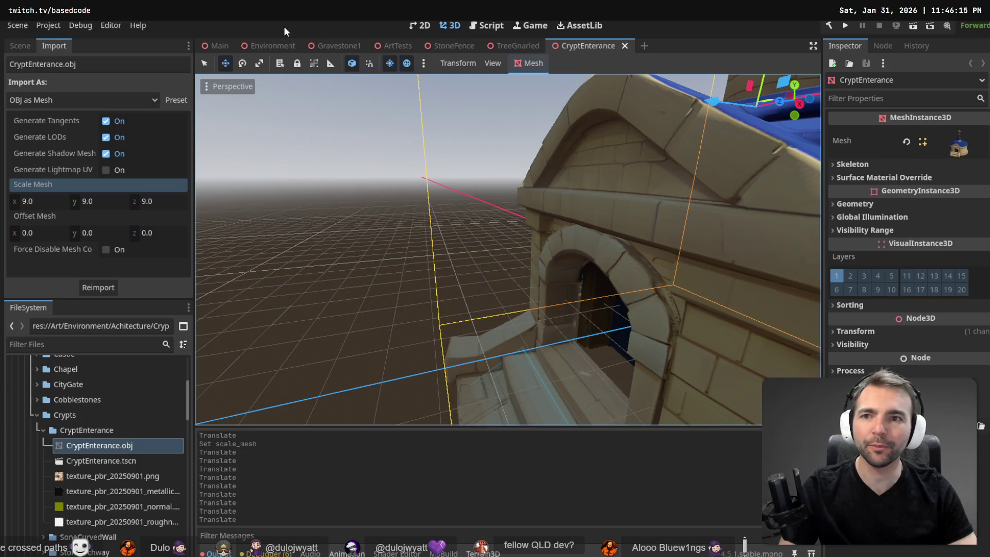
pyautogui.click(219, 45)
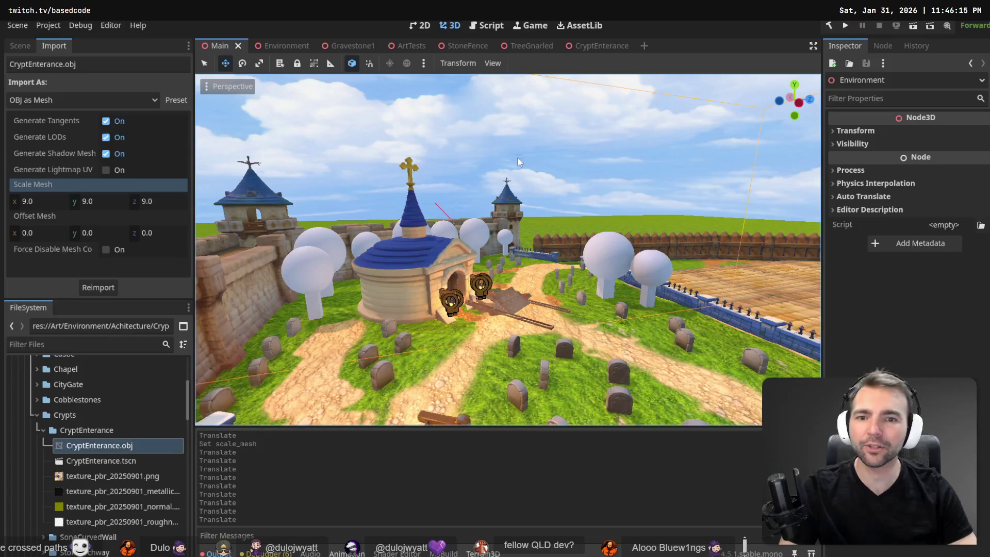
# - Orbit around the updated crypt in the Main scene, show the node tree, and glance at Environment
pyautogui.scroll(3, 518, 157)
pyautogui.moveTo(508, 250); pyautogui.dragTo(405, 247)
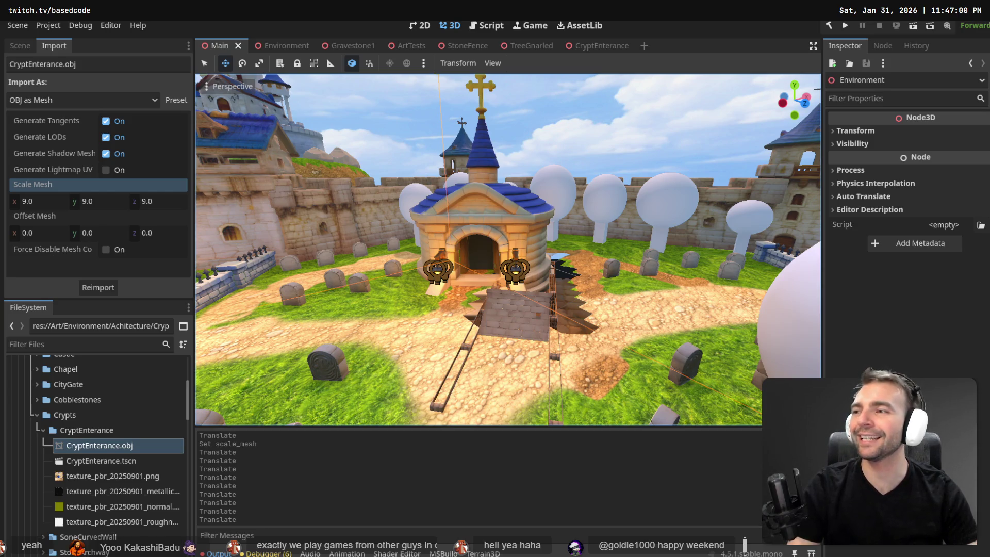
pyautogui.moveTo(420, 164)
pyautogui.mouseDown()
pyautogui.moveTo(580, 169)
pyautogui.moveTo(428, 172)
pyautogui.moveTo(546, 150)
pyautogui.mouseUp()
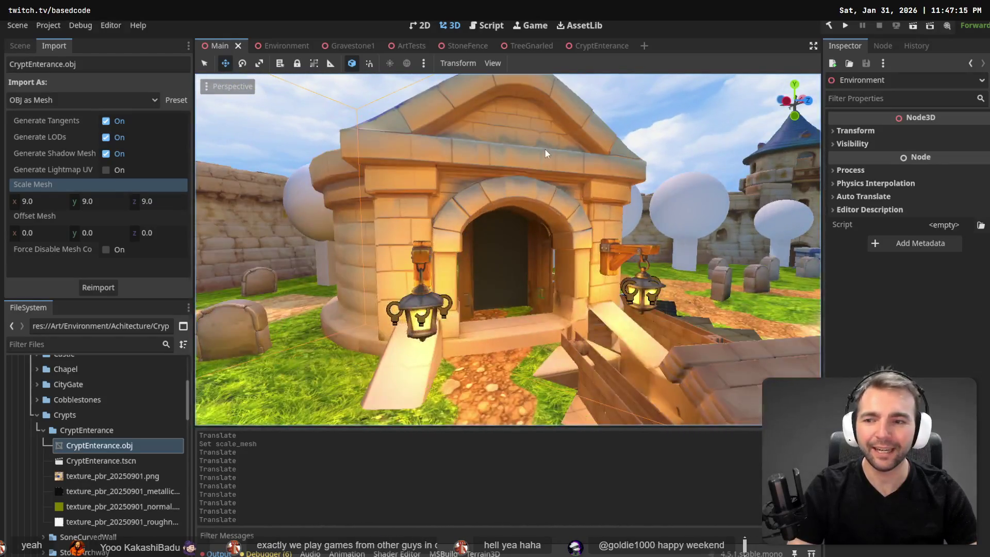
pyautogui.click(25, 45)
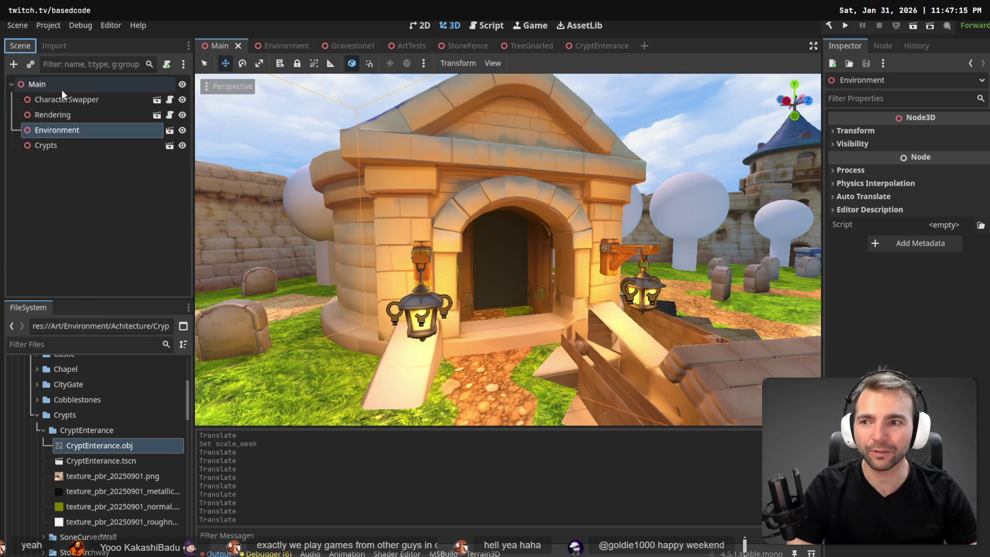
pyautogui.click(261, 45)
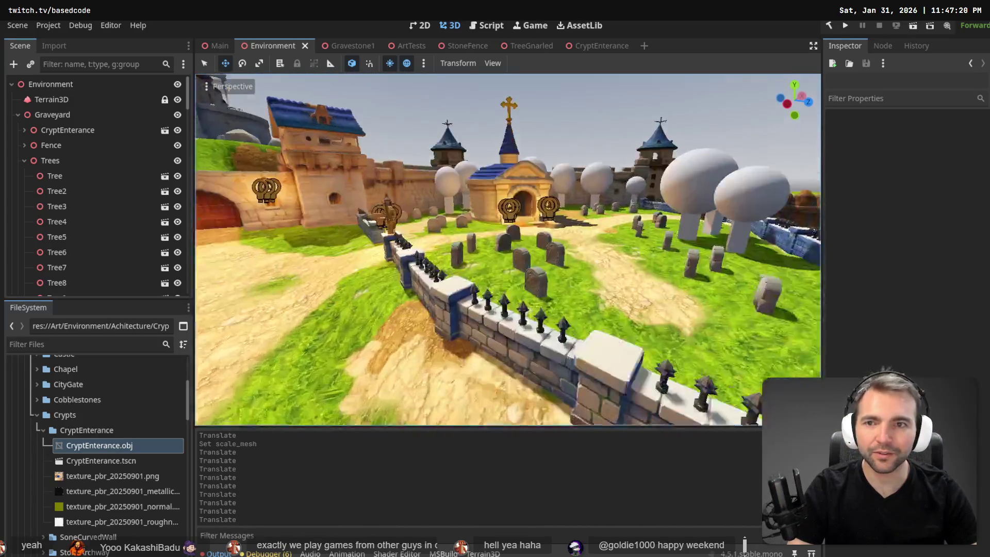
pyautogui.click(212, 47)
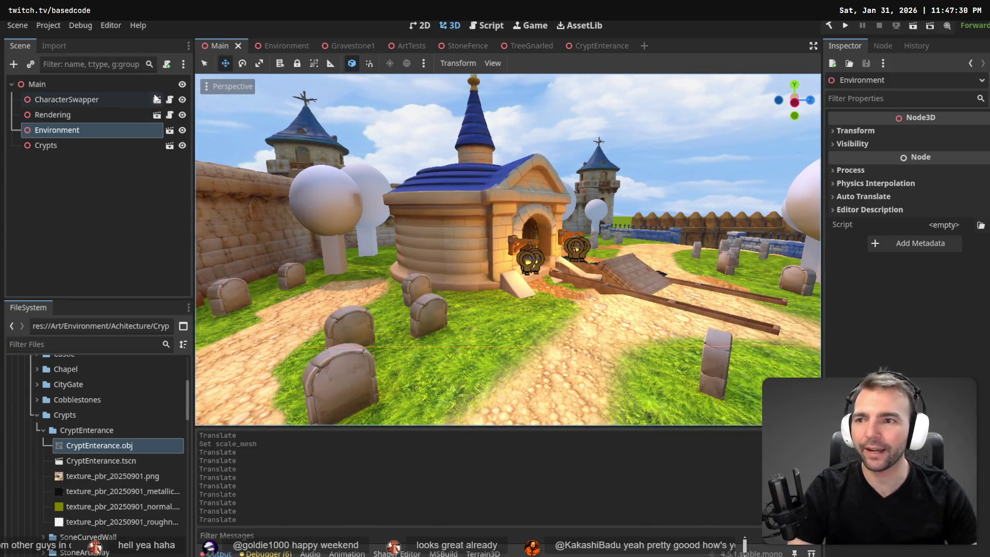
# - In the Environment scene, raise the CryptEnterance node, shift it along X and Z, and save
pyautogui.click(285, 48)
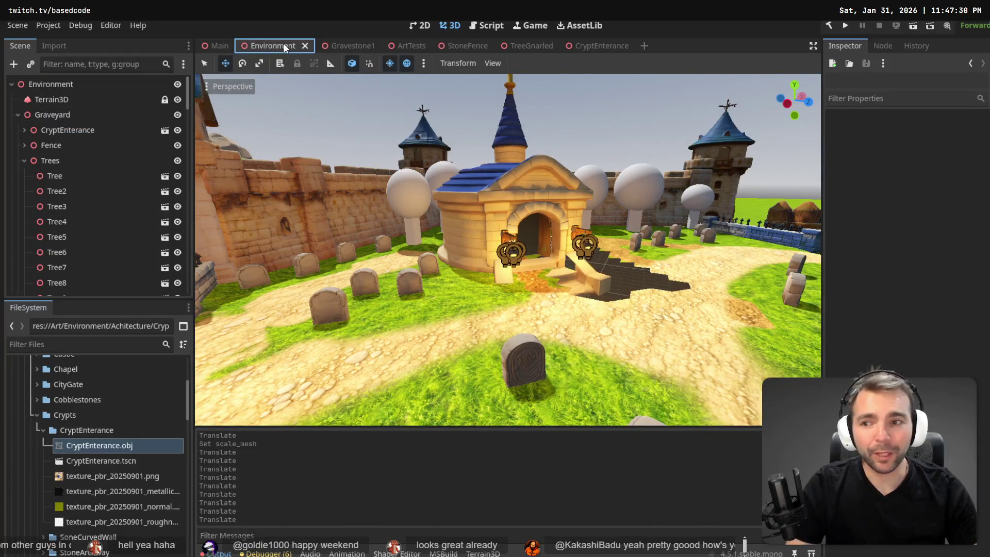
pyautogui.click(78, 130)
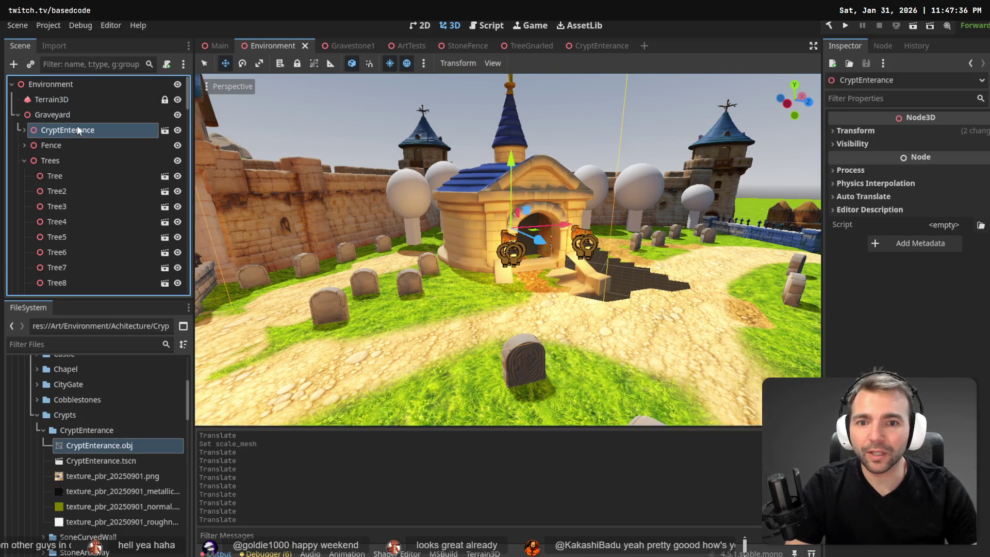
pyautogui.moveTo(513, 159)
pyautogui.mouseDown()
pyautogui.moveTo(515, 140)
pyautogui.moveTo(514, 152)
pyautogui.mouseUp()
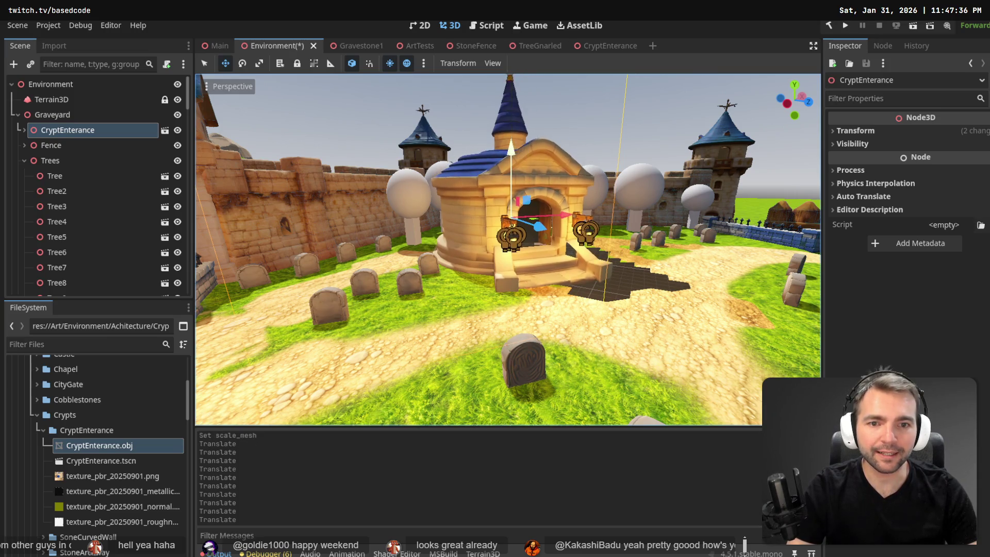
pyautogui.moveTo(561, 206); pyautogui.dragTo(584, 214)
pyautogui.scroll(5, 583, 215)
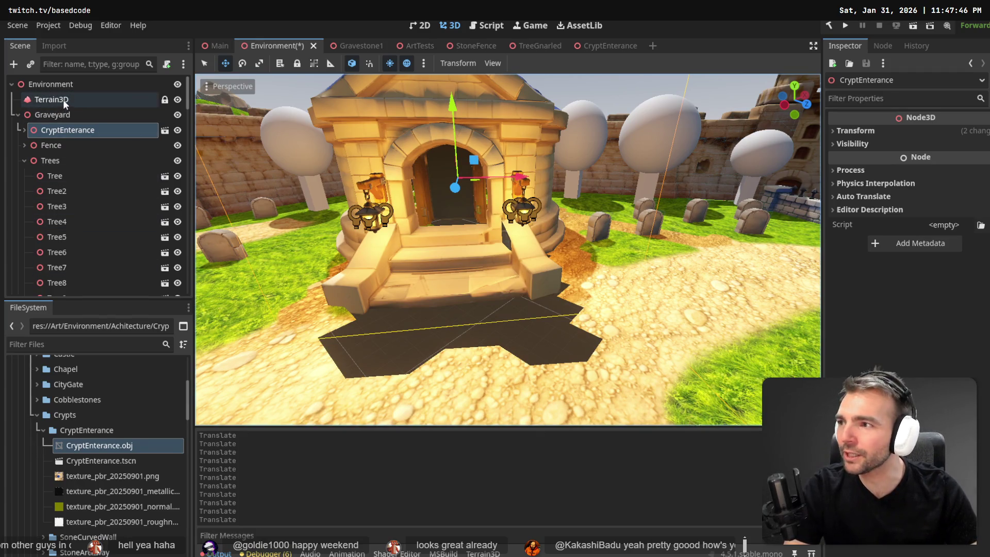
pyautogui.hotkey('ctrl', 's')
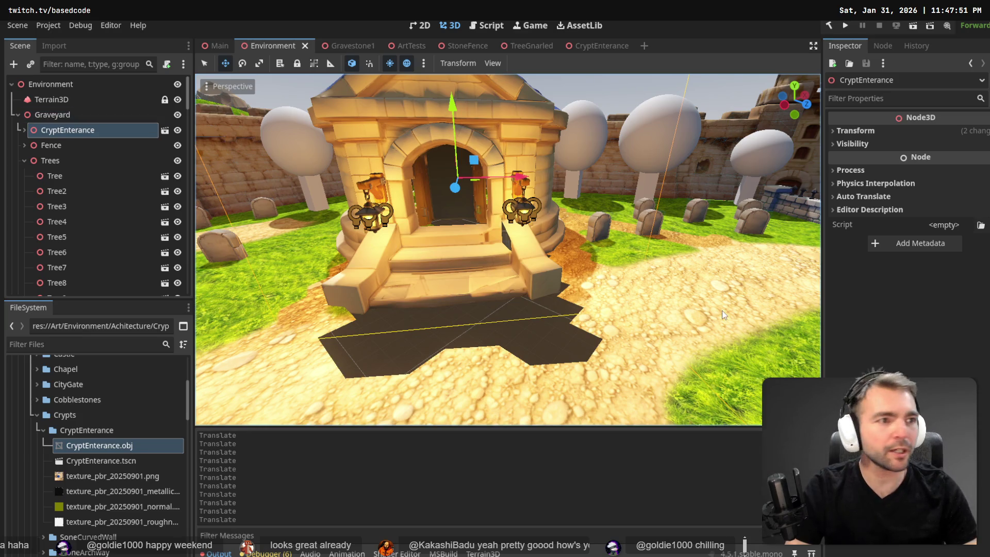
pyautogui.hotkey('alt', 'Tab')
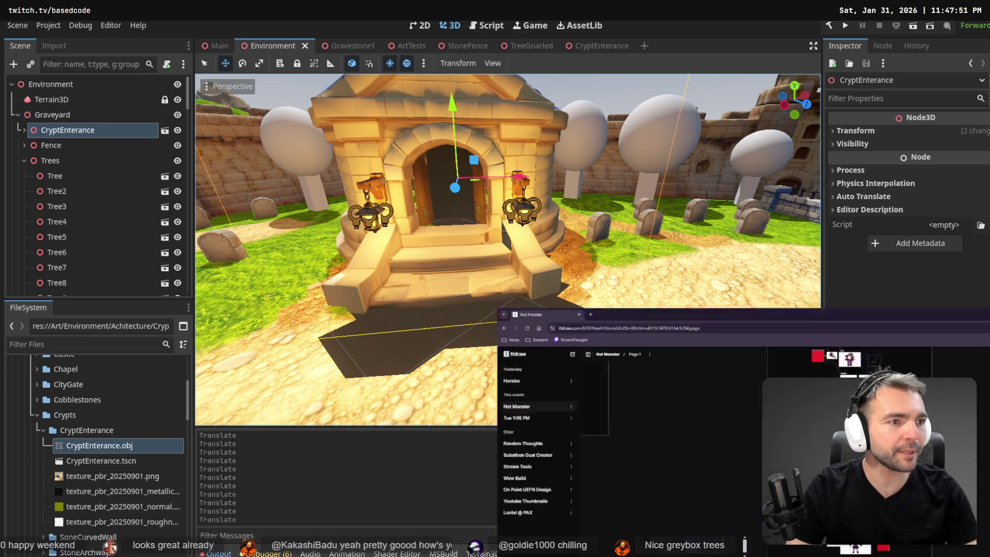
pyautogui.scroll(10, 464, 258)
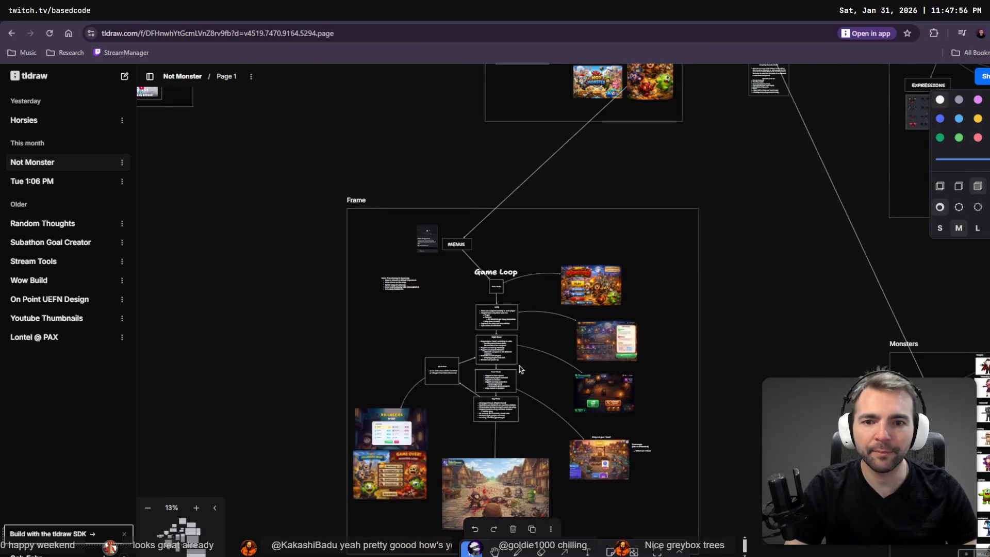
pyautogui.scroll(3, 356, 174)
pyautogui.scroll(5, 652, 376)
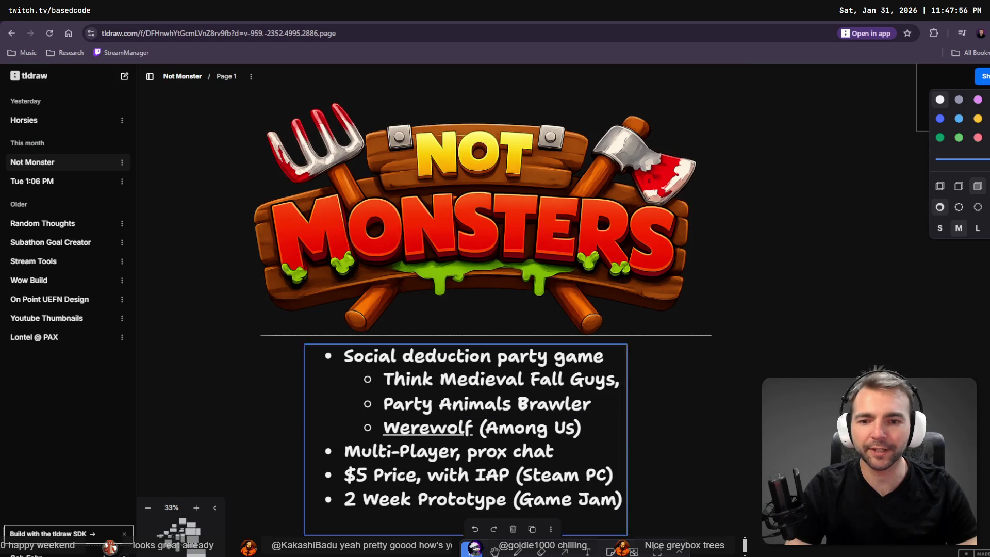
pyautogui.scroll(-1, 496, 351)
pyautogui.scroll(1, 479, 431)
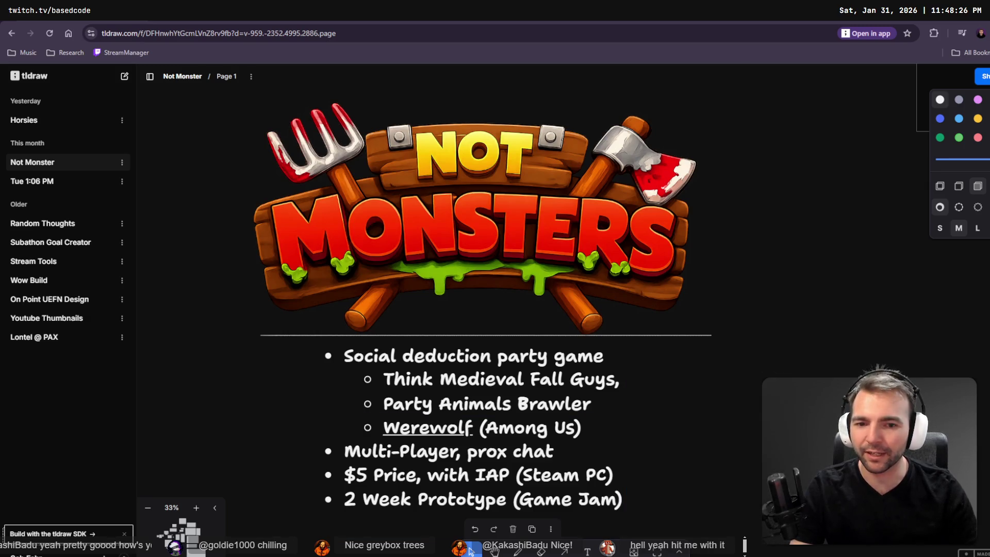
pyautogui.scroll(-5, 535, 296)
pyautogui.scroll(-2, 530, 316)
pyautogui.scroll(-5, 530, 317)
pyautogui.scroll(5, 527, 252)
pyautogui.scroll(5, 527, 251)
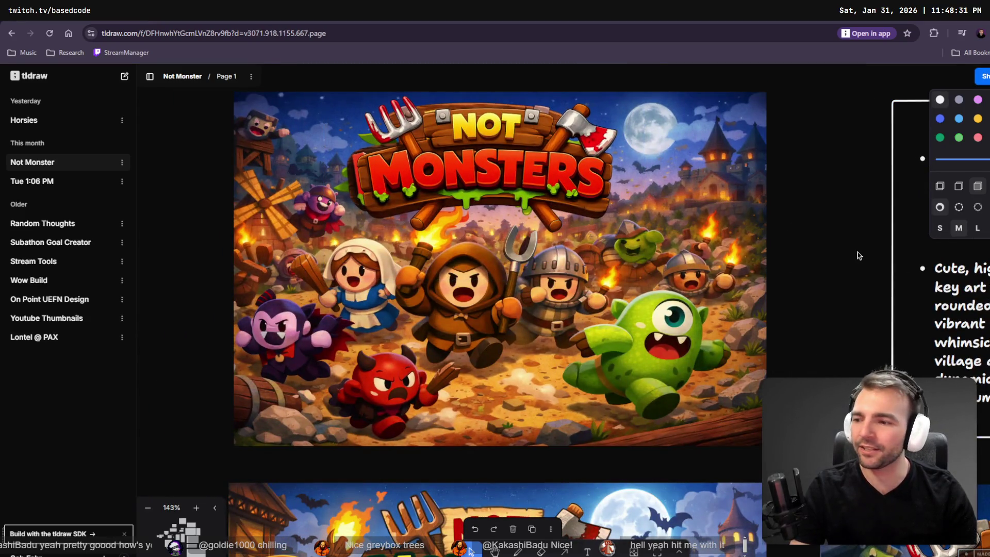
pyautogui.scroll(-5, 822, 255)
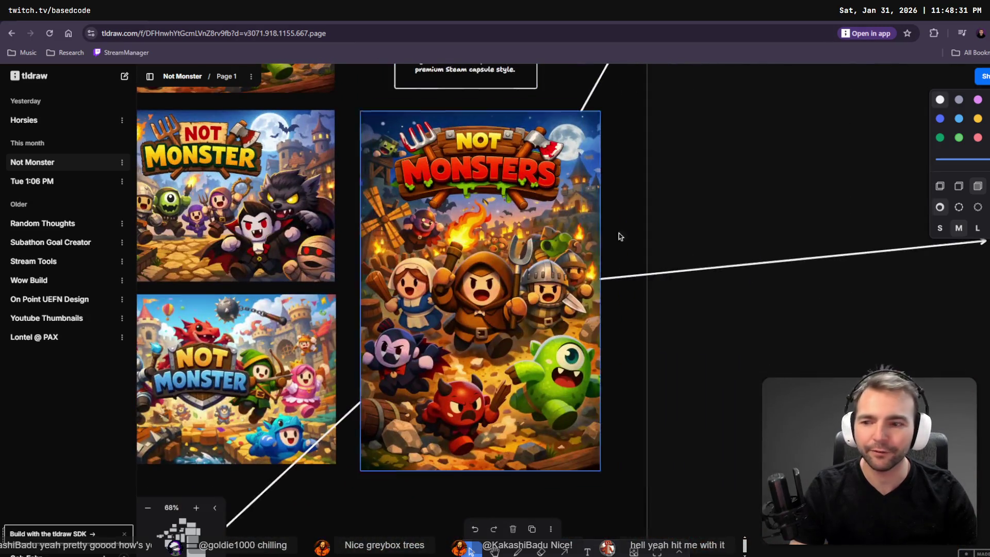
pyautogui.scroll(-10, 644, 261)
pyautogui.scroll(-5, 676, 170)
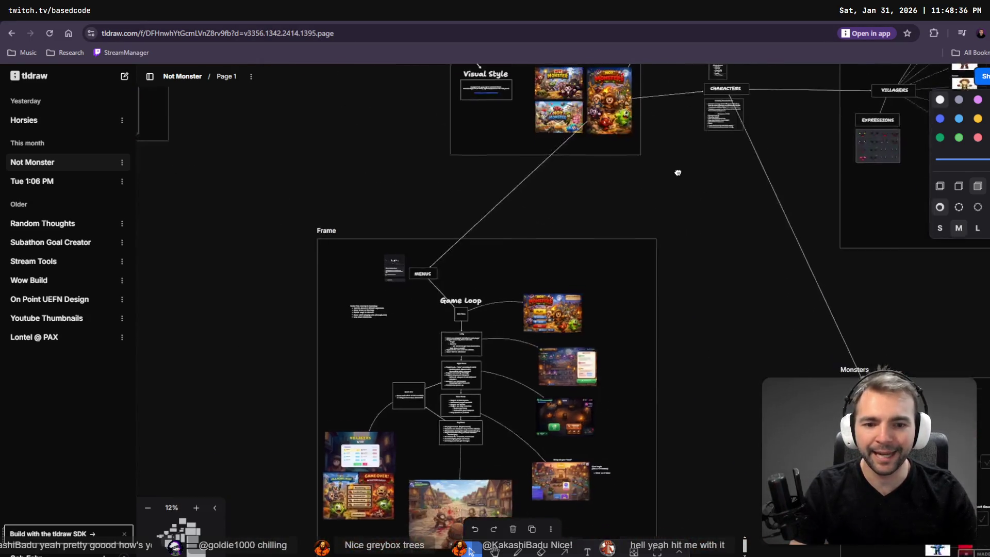
pyautogui.hotkey('alt', 'Tab')
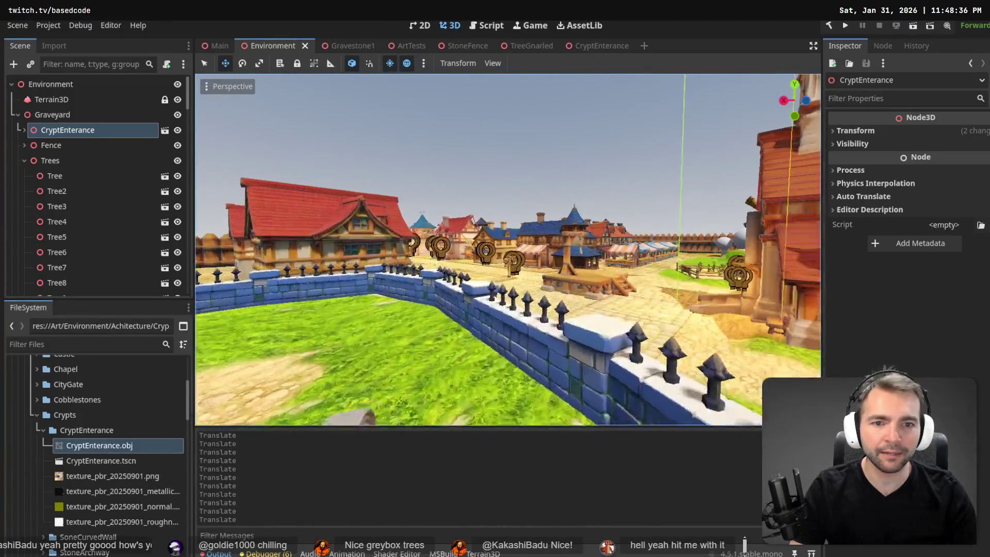
# - Play-test the game with F5, walking the werewolf and cycling through the playable characters
pyautogui.press('Escape')
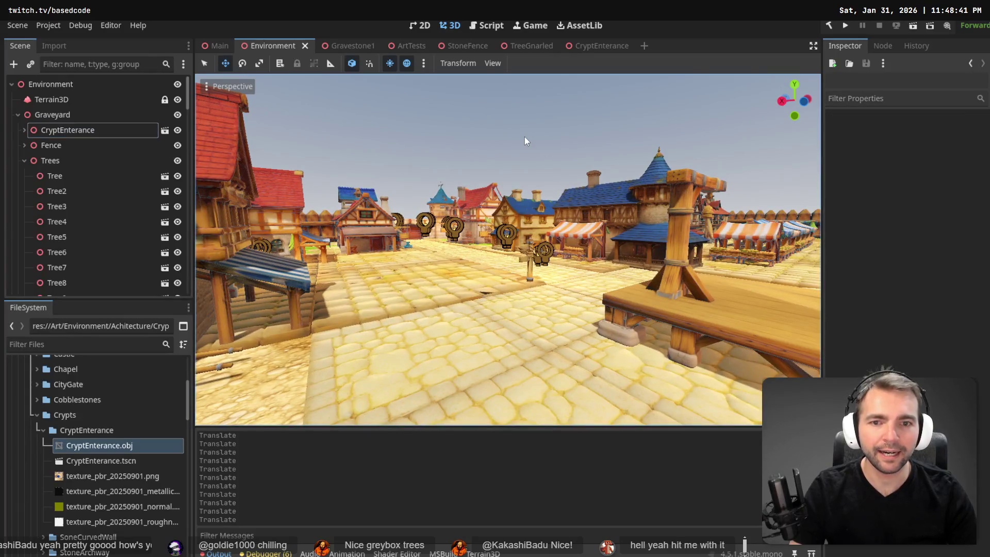
pyautogui.press('F5')
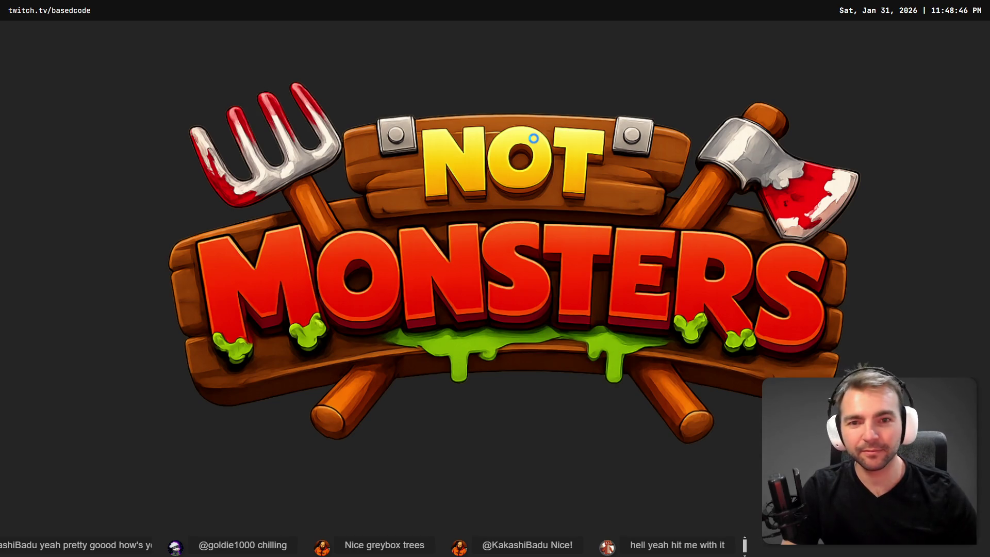
pyautogui.press('w')
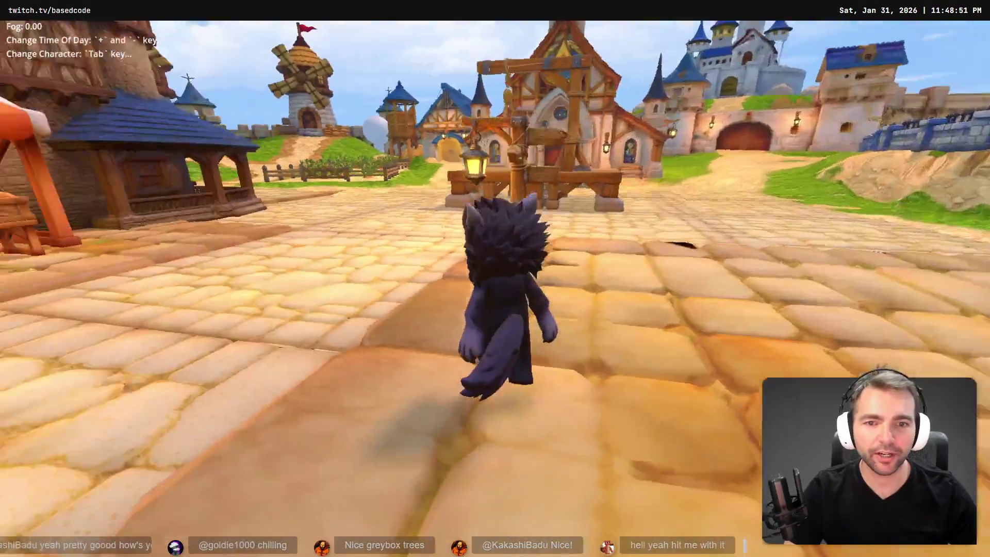
pyautogui.press('s')
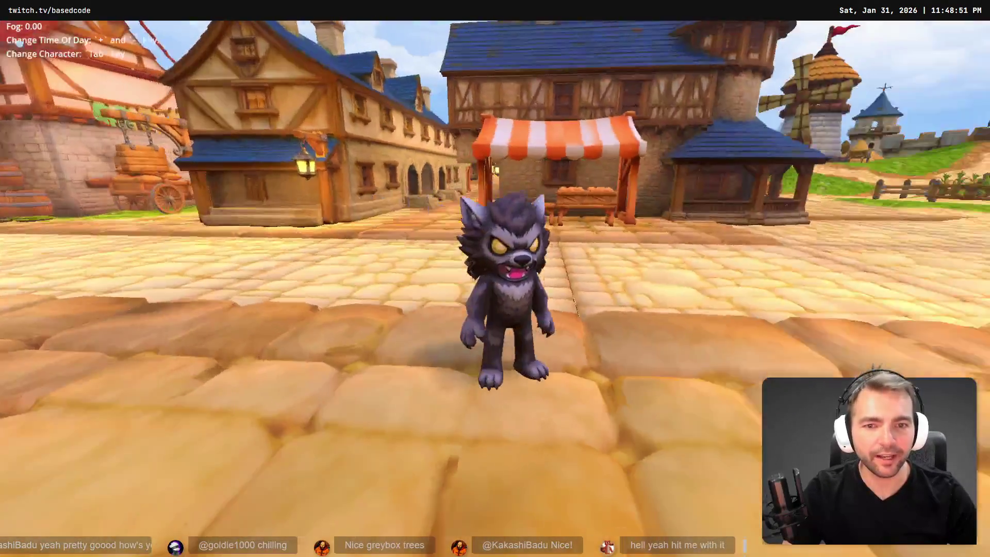
pyautogui.press('Tab')
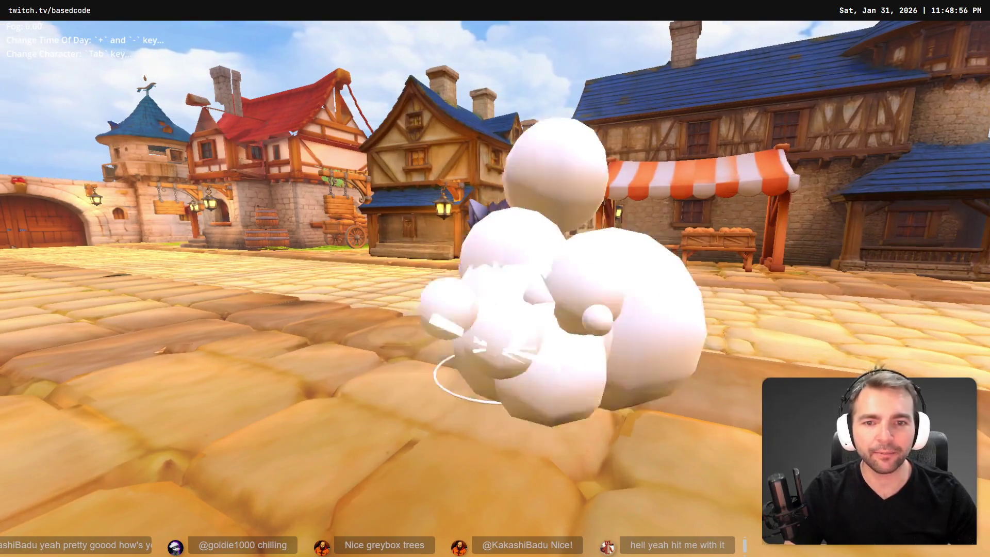
pyautogui.press('Tab')
pyautogui.press('Tab')
pyautogui.press('Tab')
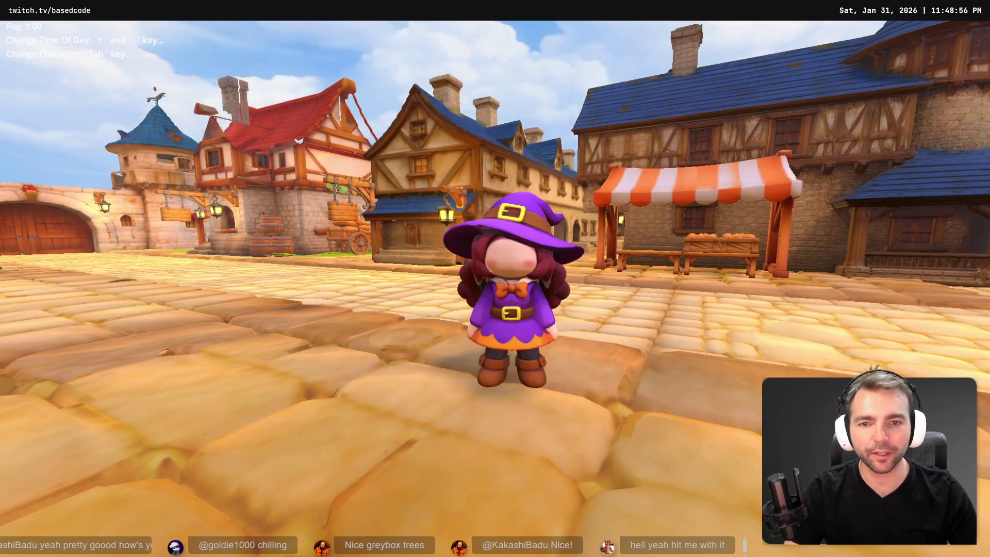
pyautogui.press('Tab')
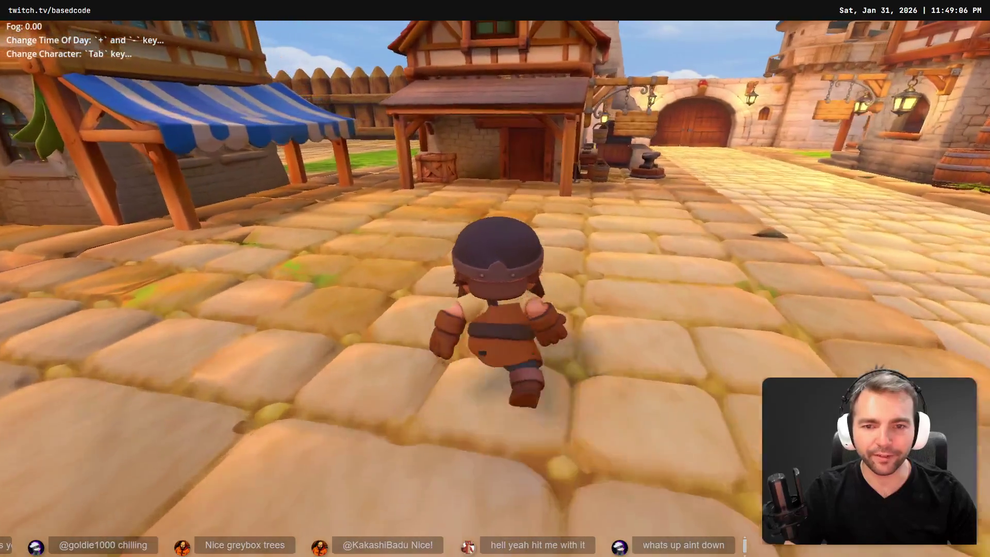
pyautogui.press('a')
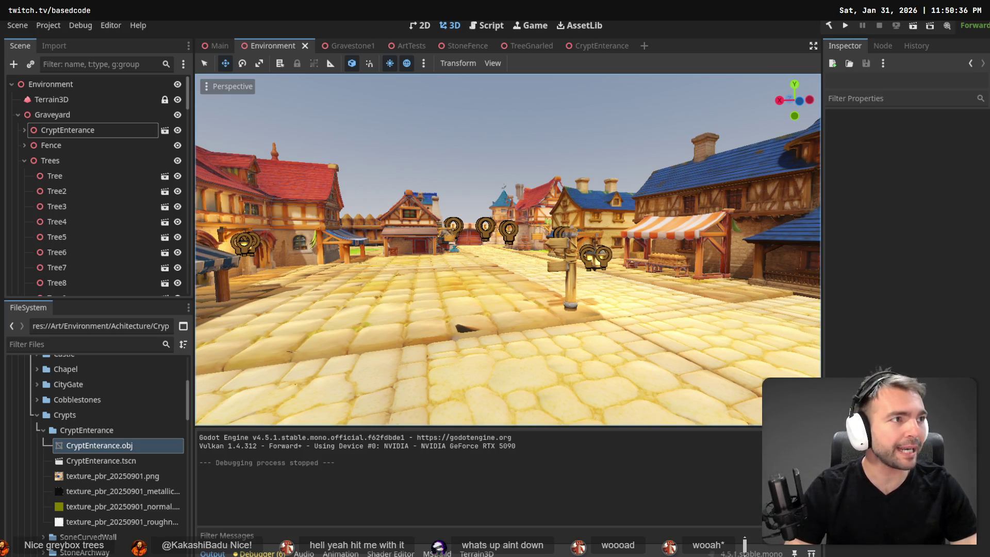
pyautogui.write('onpoint.games')
pyautogui.press('Return')
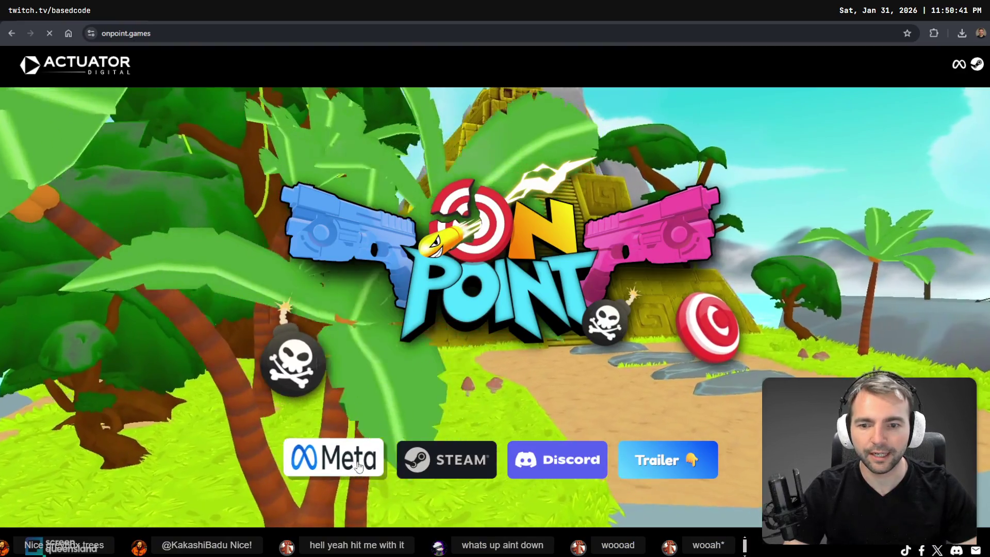
pyautogui.click(388, 450)
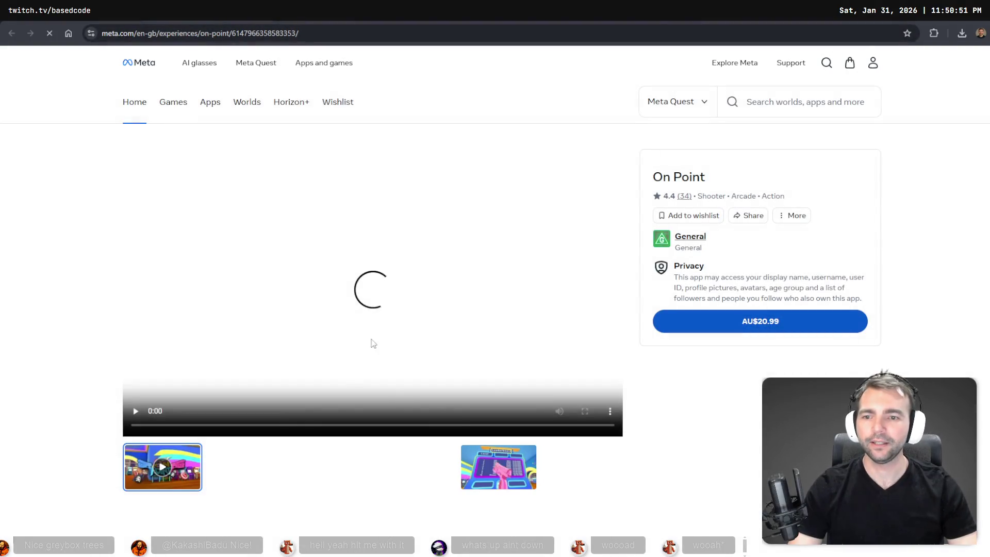
pyautogui.click(137, 417)
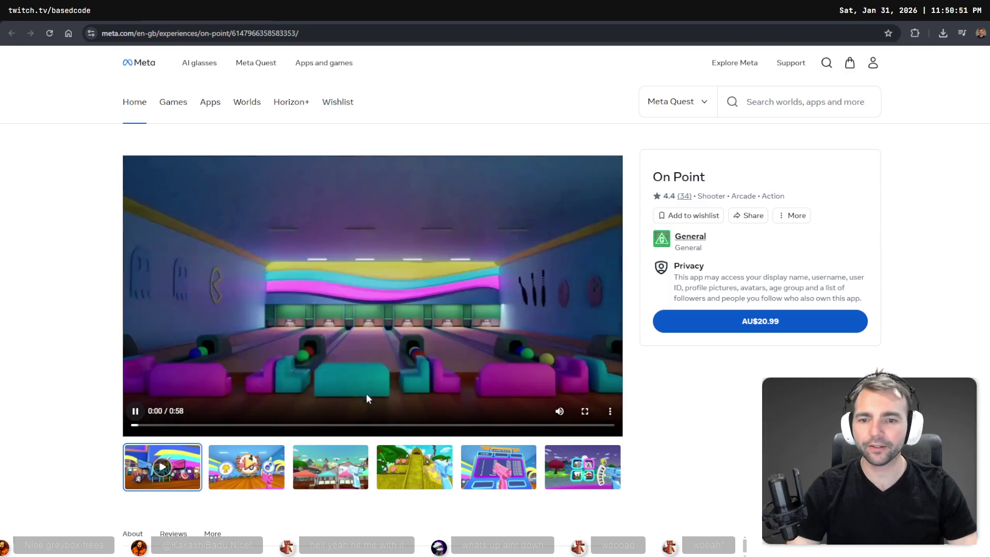
pyautogui.click(174, 425)
pyautogui.moveTo(174, 425); pyautogui.dragTo(237, 425)
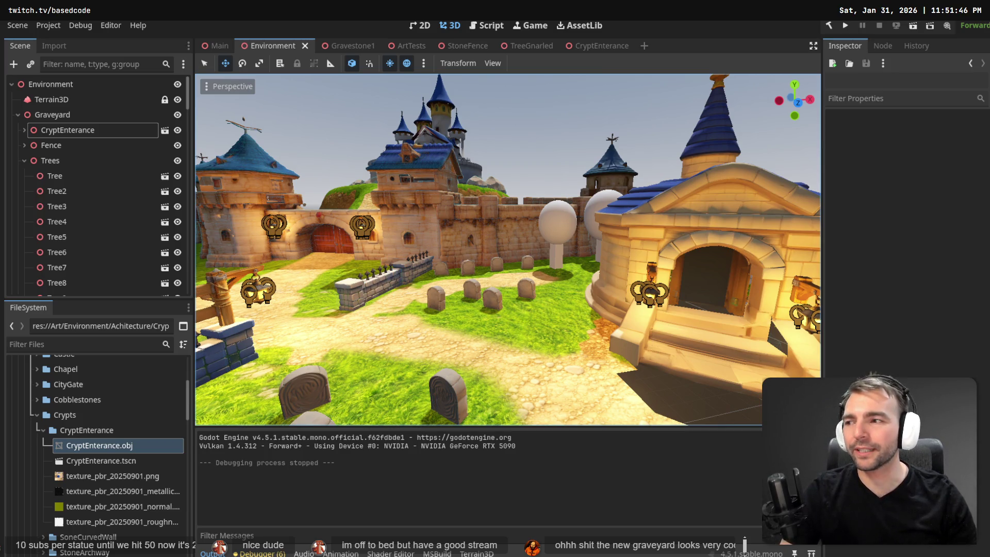
# - Fly over the graveyard and frame WallSegment4 at the crypt entrance
pyautogui.moveTo(551, 233); pyautogui.dragTo(551, 225)
pyautogui.moveTo(587, 134)
pyautogui.mouseDown()
pyautogui.moveTo(451, 143)
pyautogui.moveTo(592, 133)
pyautogui.mouseUp()
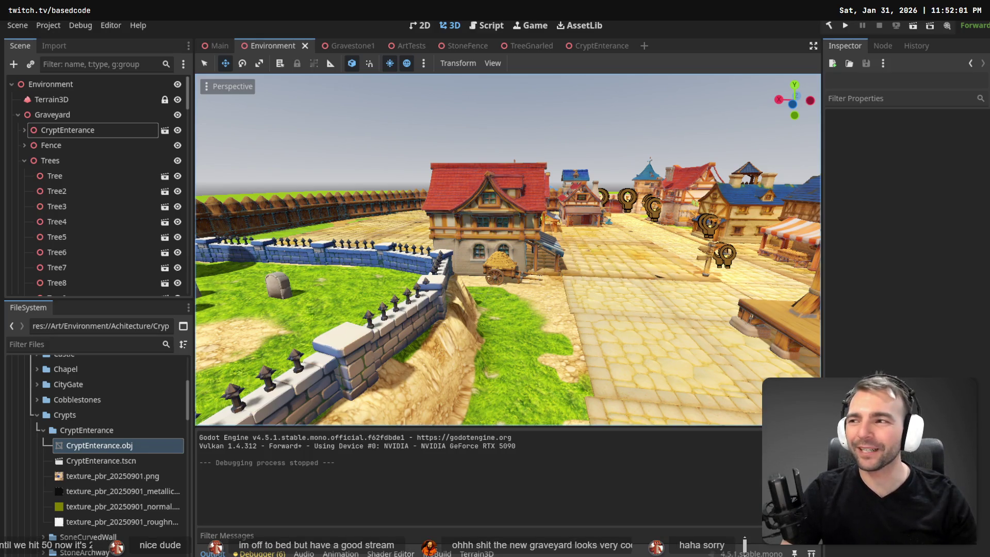
pyautogui.click(407, 120)
pyautogui.press('f')
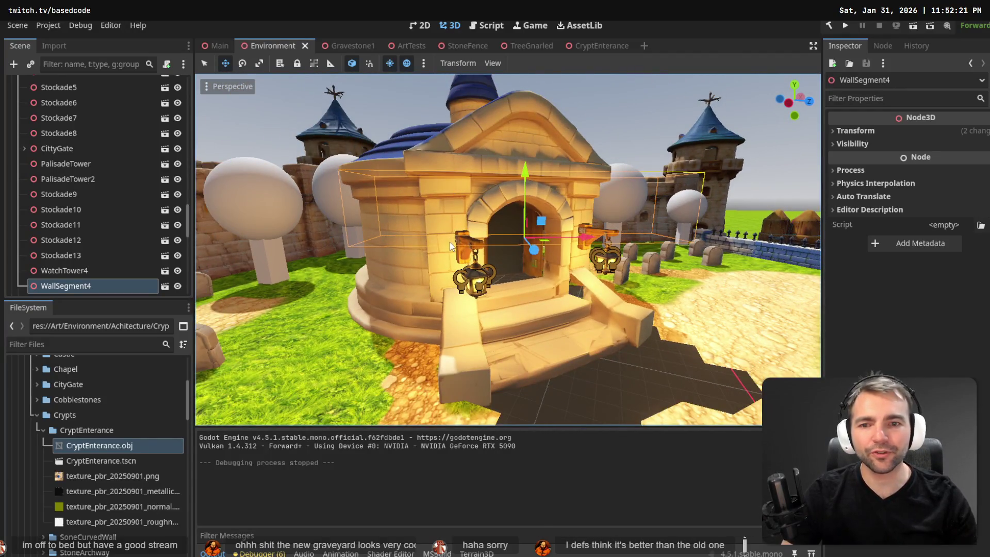
# - Expand CryptEnterance and shift HangingLantern2 slightly right along X
pyautogui.click(472, 237)
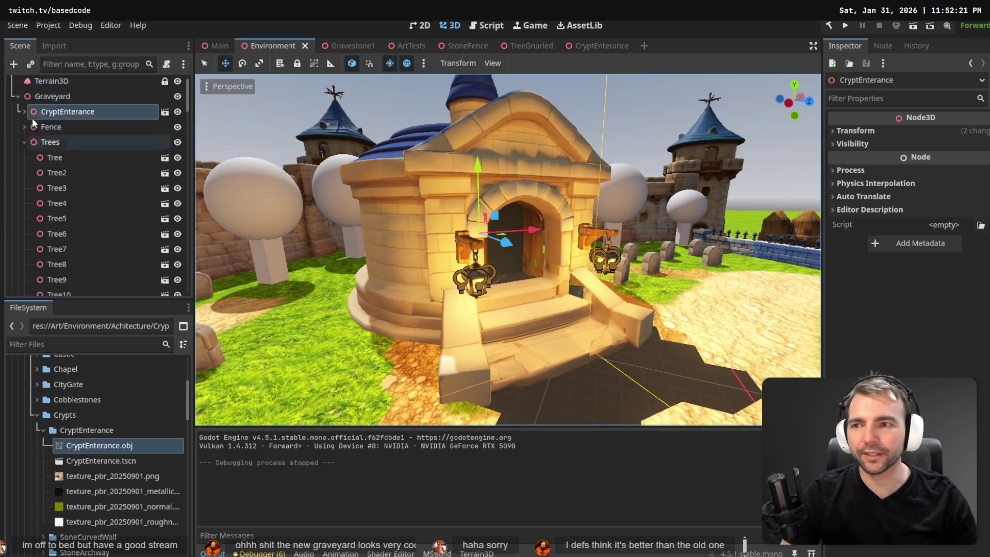
pyautogui.click(24, 132)
pyautogui.click(34, 147)
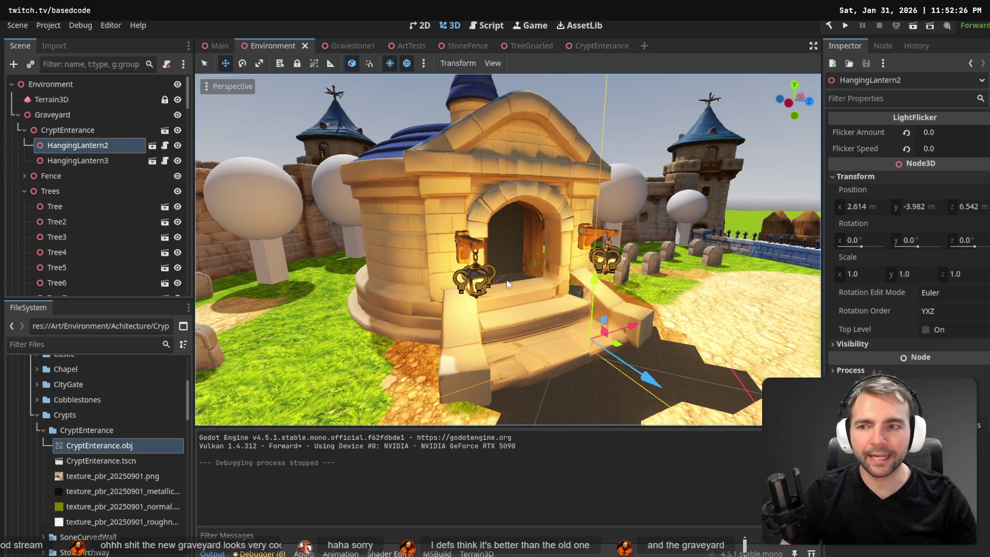
pyautogui.click(97, 162)
pyautogui.click(85, 149)
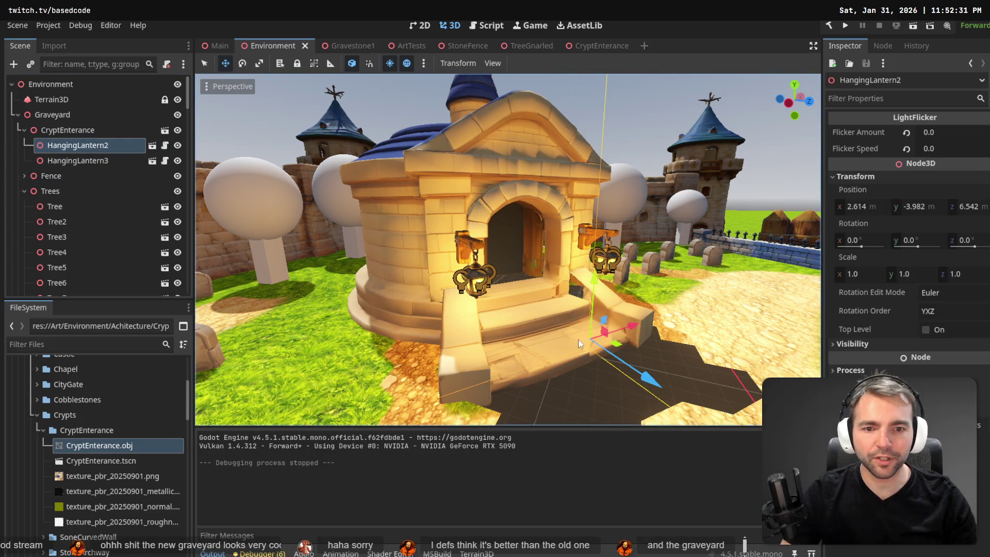
pyautogui.press('f')
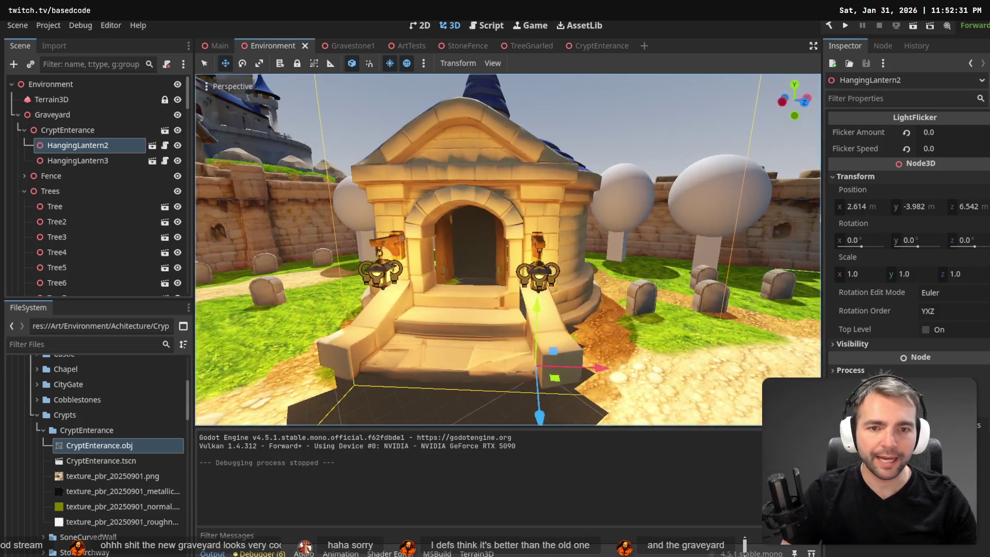
pyautogui.moveTo(591, 368); pyautogui.dragTo(598, 367)
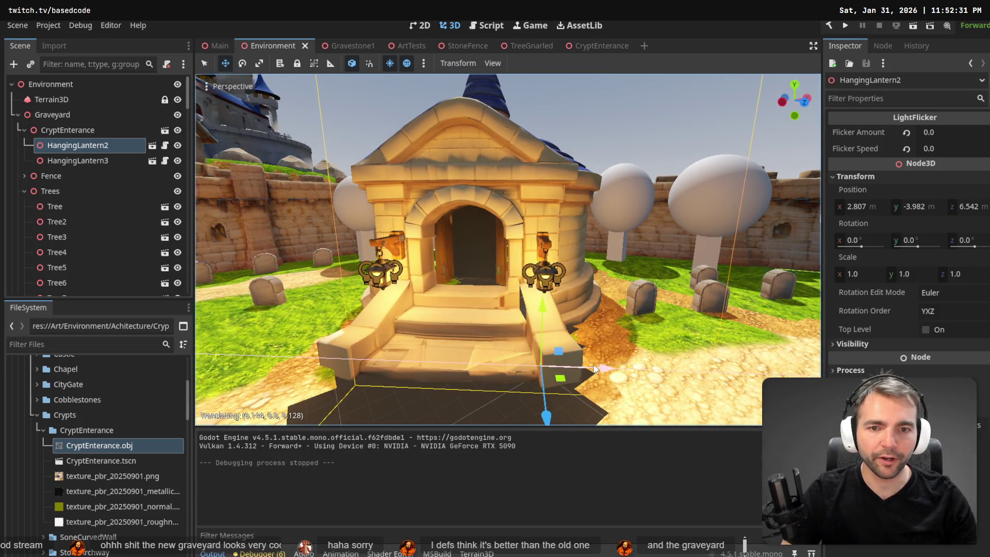
# - Move HangingLantern3 along X and save the Environment scene
pyautogui.click(53, 161)
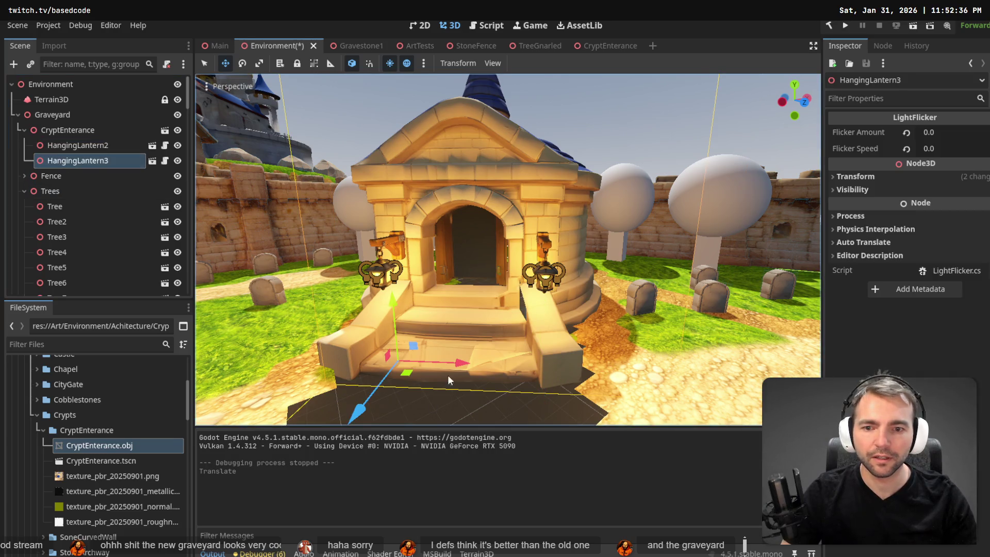
pyautogui.moveTo(456, 367); pyautogui.dragTo(438, 368)
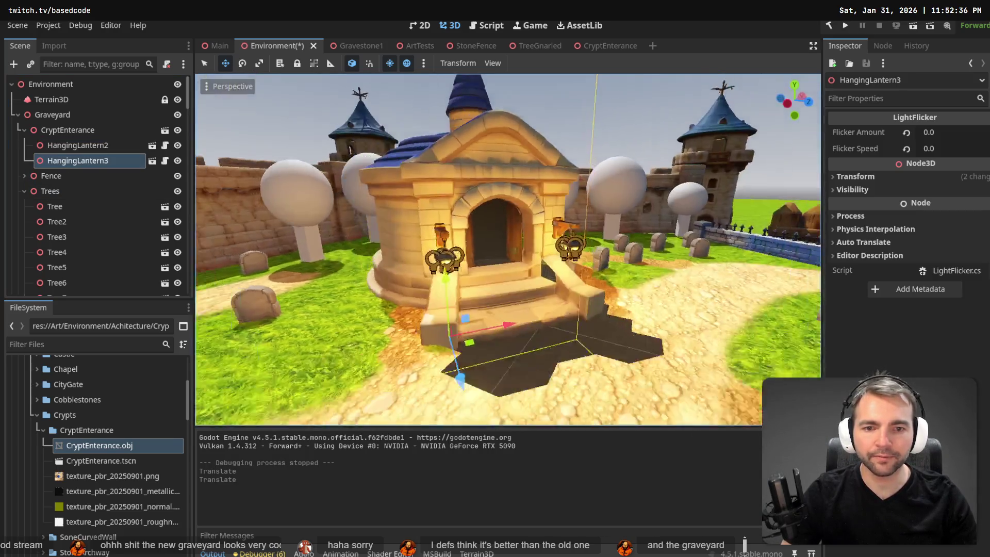
pyautogui.hotkey('ctrl', 's')
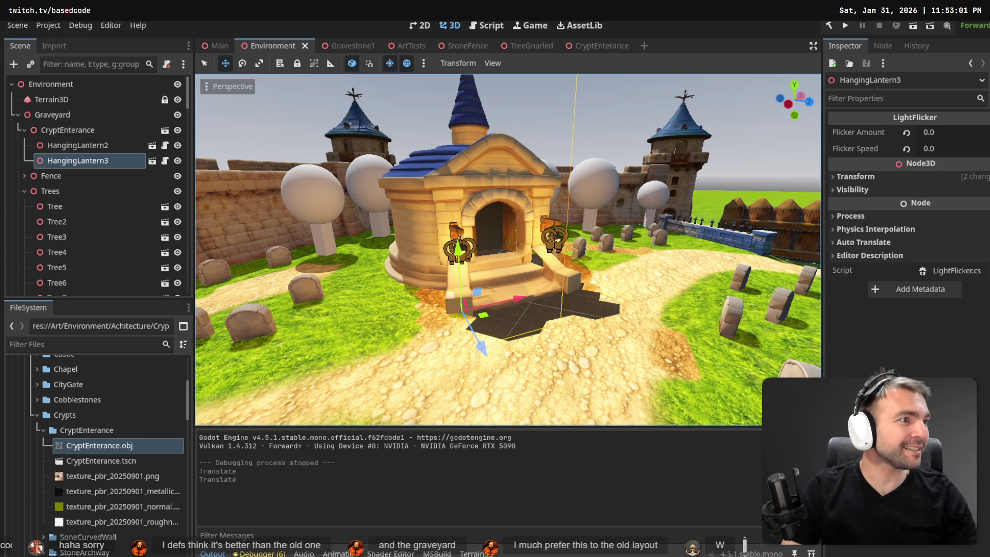
# - In tldraw, pan to the Supporter's Crypt area and select the Next 50 @ 20 subs frame
pyautogui.hotkey('alt', 'Tab')
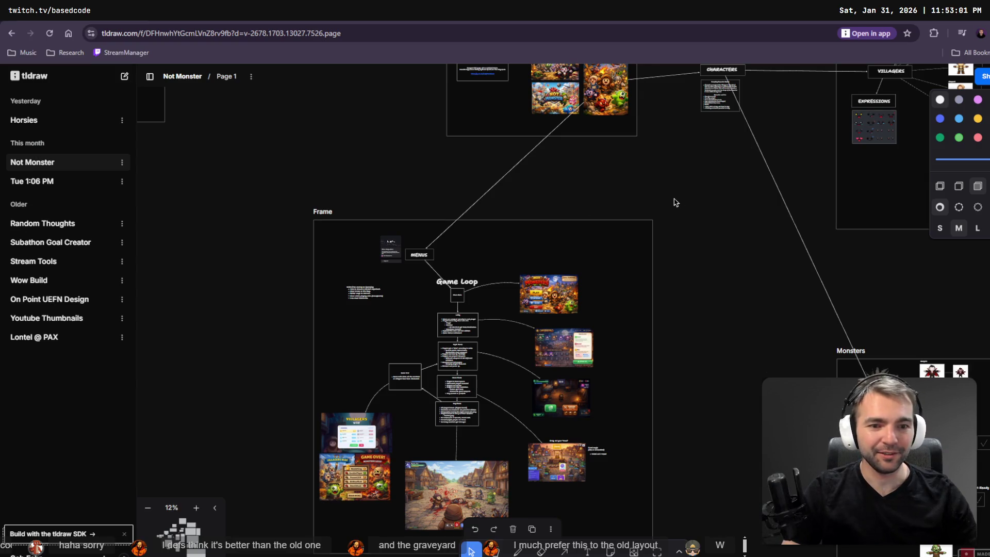
pyautogui.scroll(-10, 737, 387)
pyautogui.hscroll(10, 736, 387)
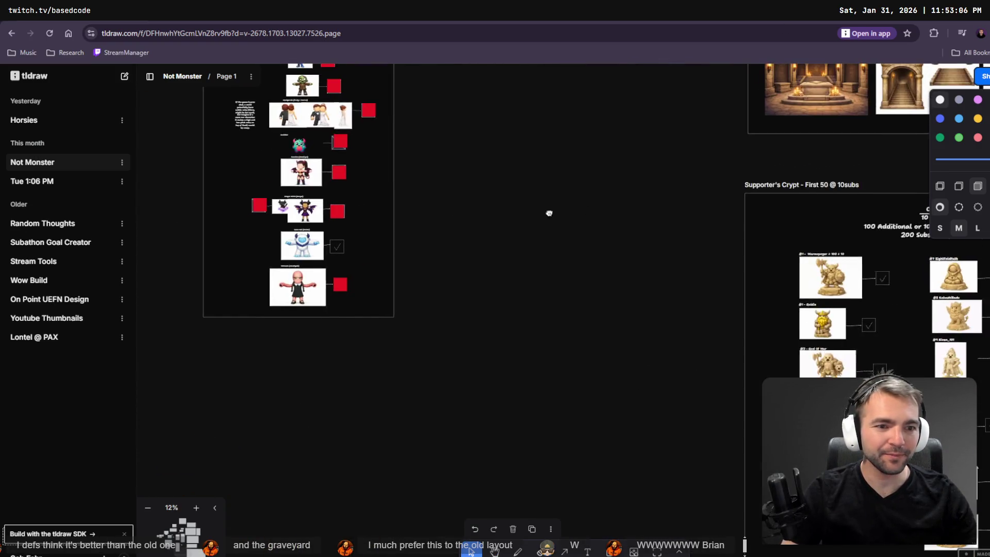
pyautogui.scroll(-10, 406, 327)
pyautogui.hscroll(6, 406, 327)
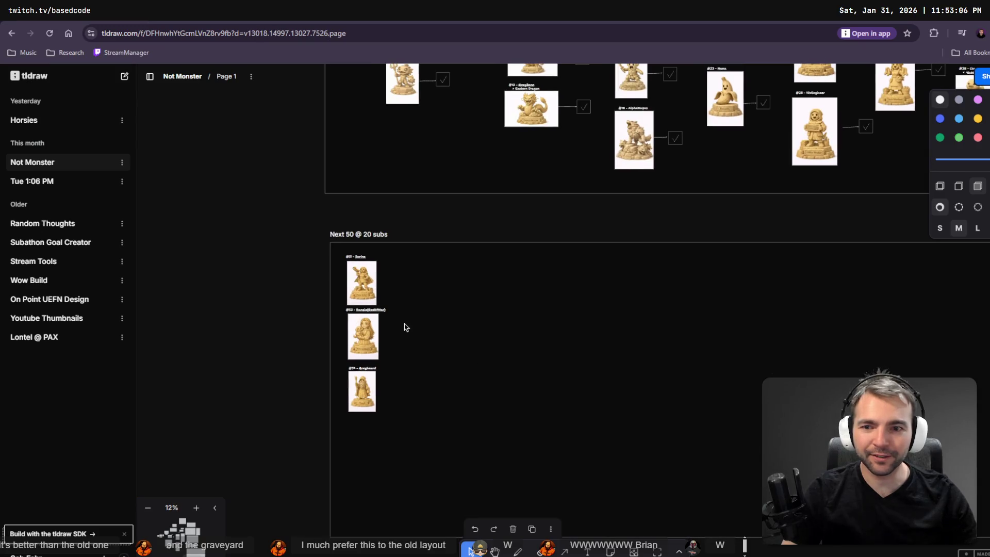
pyautogui.scroll(-5, 476, 382)
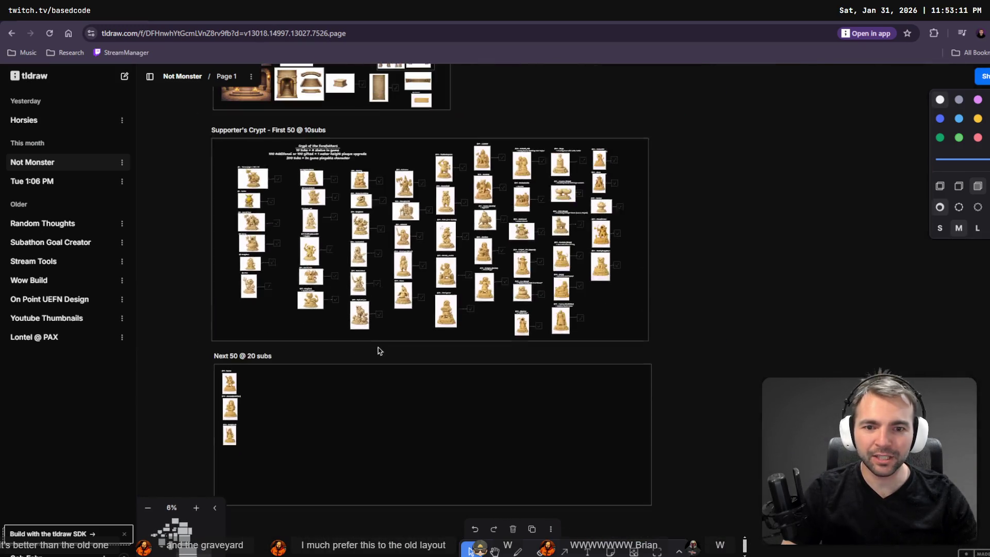
pyautogui.scroll(-1, 380, 351)
pyautogui.moveTo(400, 371); pyautogui.dragTo(448, 438)
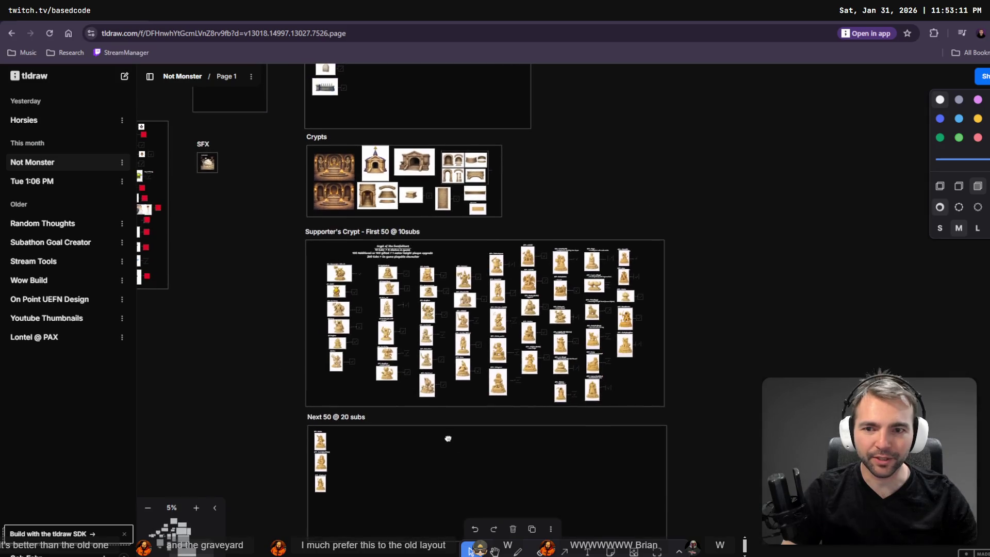
pyautogui.scroll(2, 476, 361)
pyautogui.scroll(-2, 476, 361)
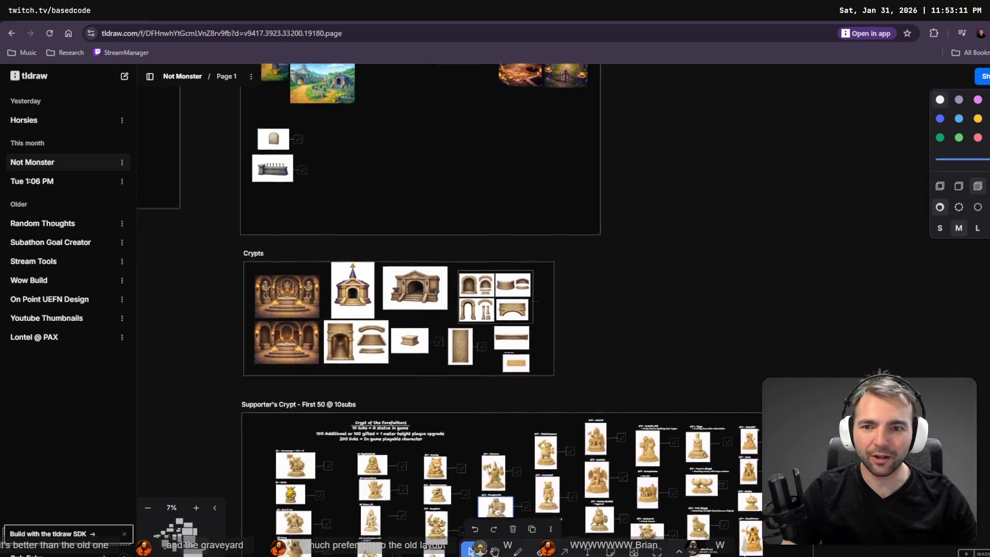
pyautogui.scroll(2, 476, 361)
pyautogui.scroll(-3, 274, 322)
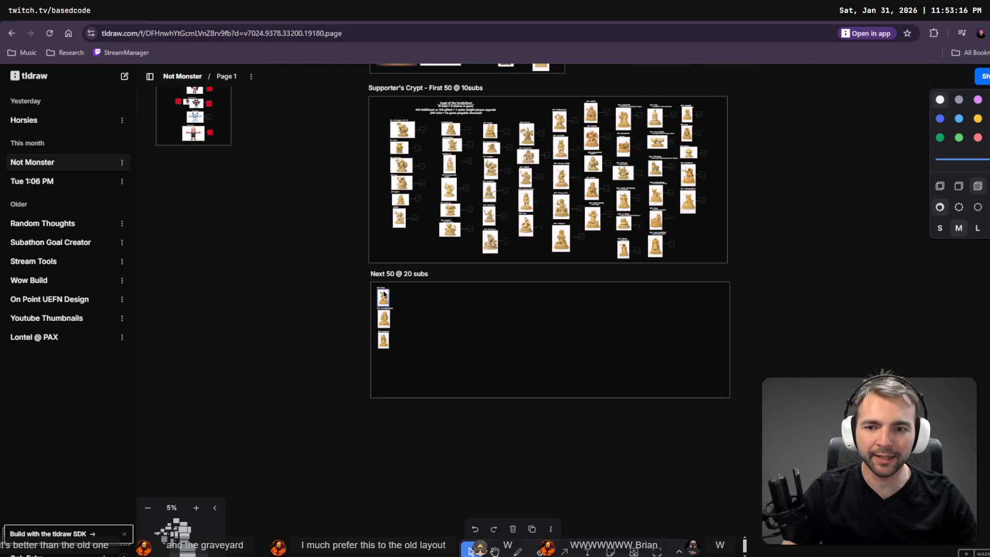
pyautogui.click(401, 276)
# - Move the Next 50 frame right and draw a new frame named Gravestones beside it
pyautogui.moveTo(433, 303); pyautogui.dragTo(584, 301)
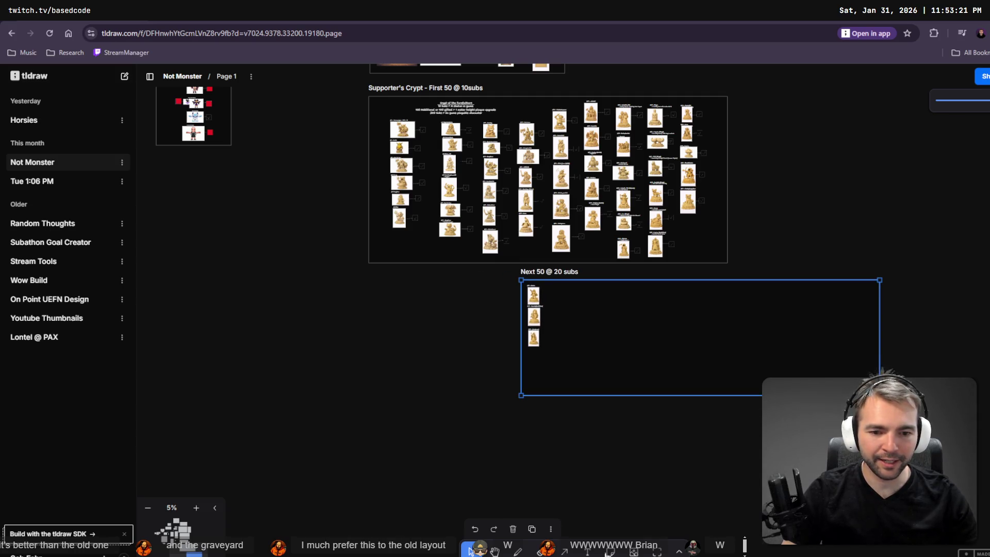
pyautogui.click(658, 551)
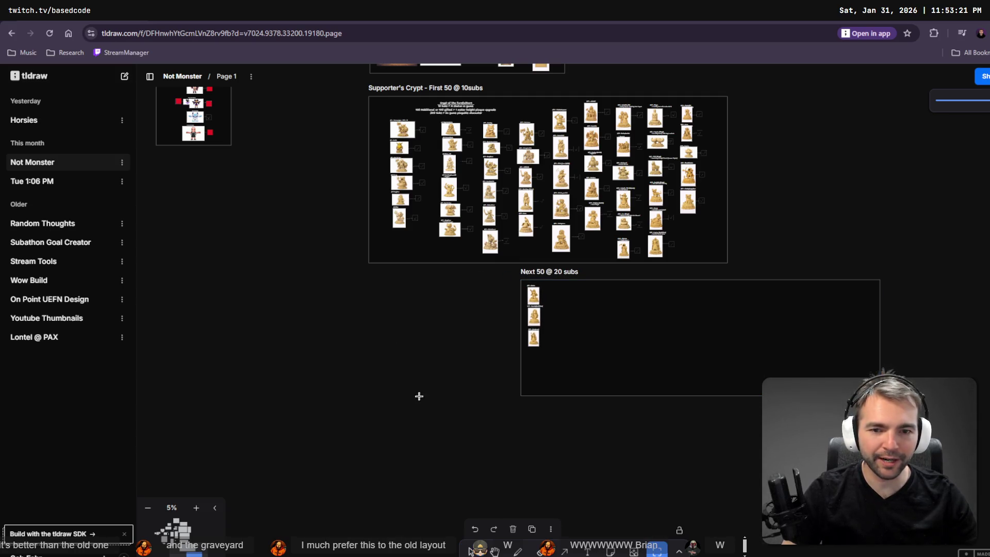
pyautogui.moveTo(368, 276)
pyautogui.mouseDown()
pyautogui.moveTo(504, 400)
pyautogui.moveTo(515, 398)
pyautogui.mouseUp()
pyautogui.moveTo(418, 274); pyautogui.dragTo(424, 281)
pyautogui.doubleClick(377, 273)
pyautogui.write('Gravestones')
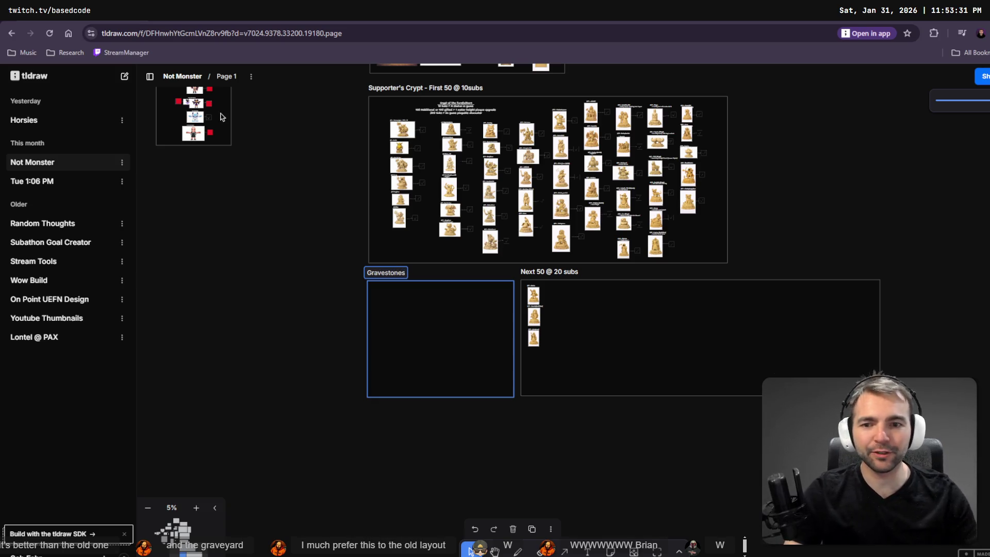
pyautogui.click(330, 350)
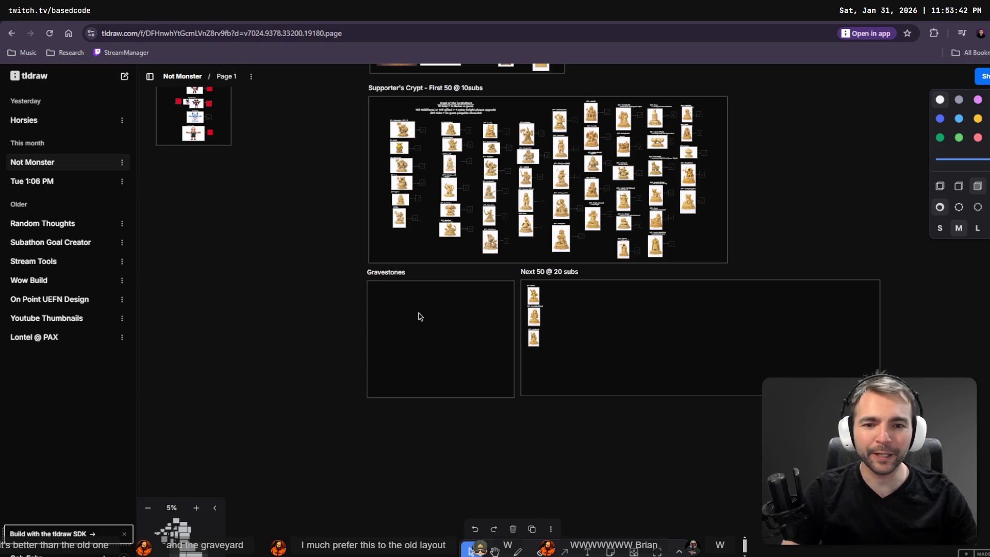
# - Enlarge the supporter name text inside the Gravestones frame
pyautogui.scroll(5, 376, 291)
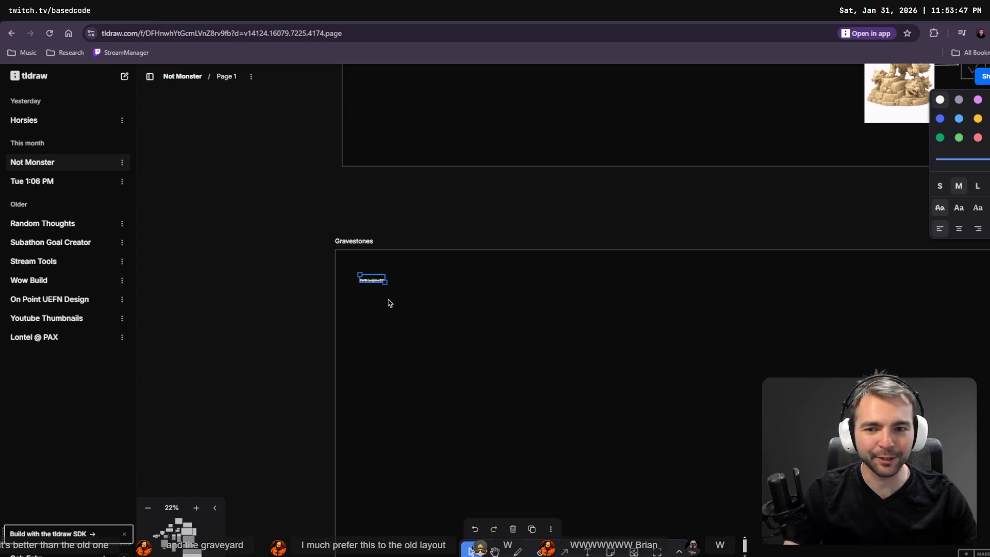
pyautogui.moveTo(387, 285); pyautogui.dragTo(428, 297)
pyautogui.click(481, 327)
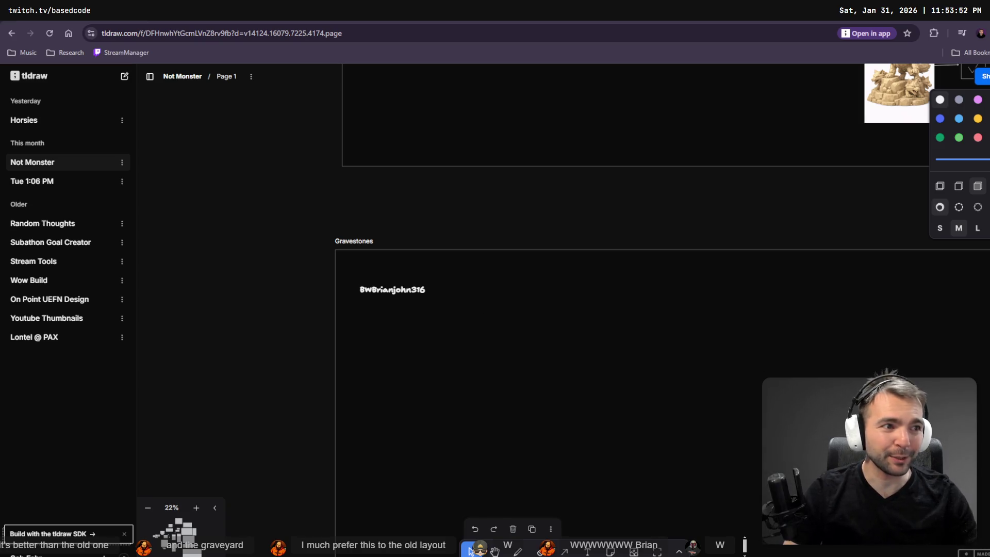
pyautogui.hotkey('alt', 'Tab')
# - Fly around the graveyard, hiding the side panels for a larger view
pyautogui.press('w')
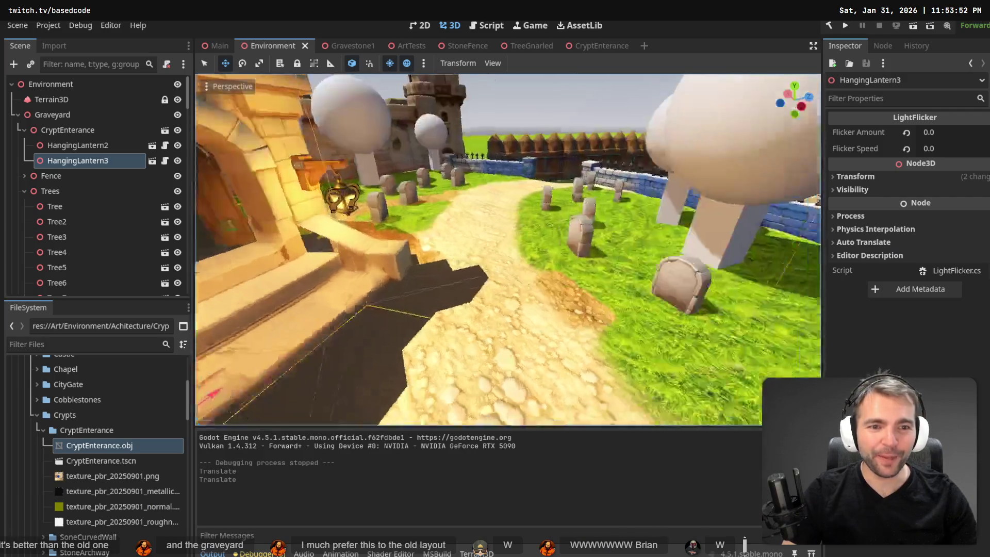
pyautogui.press('w')
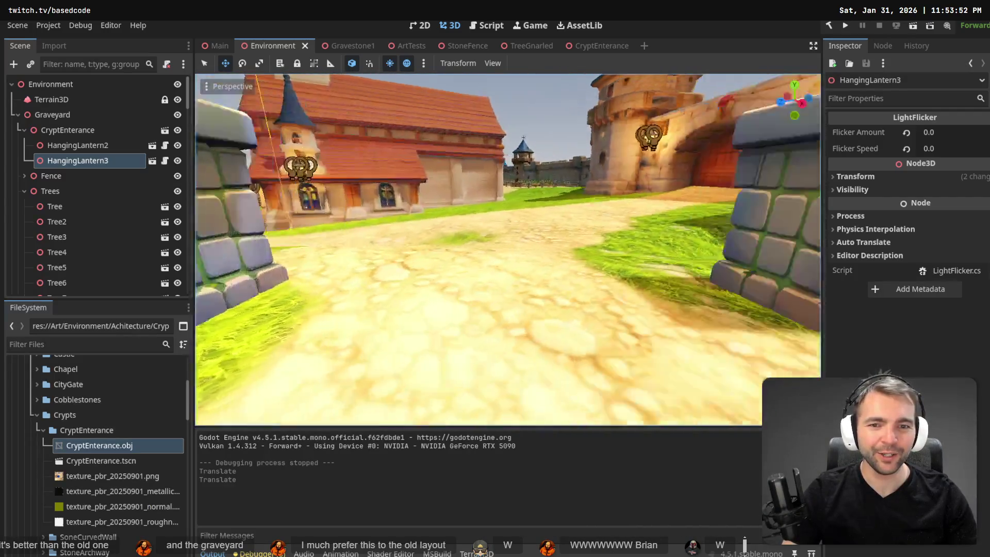
pyautogui.press('f')
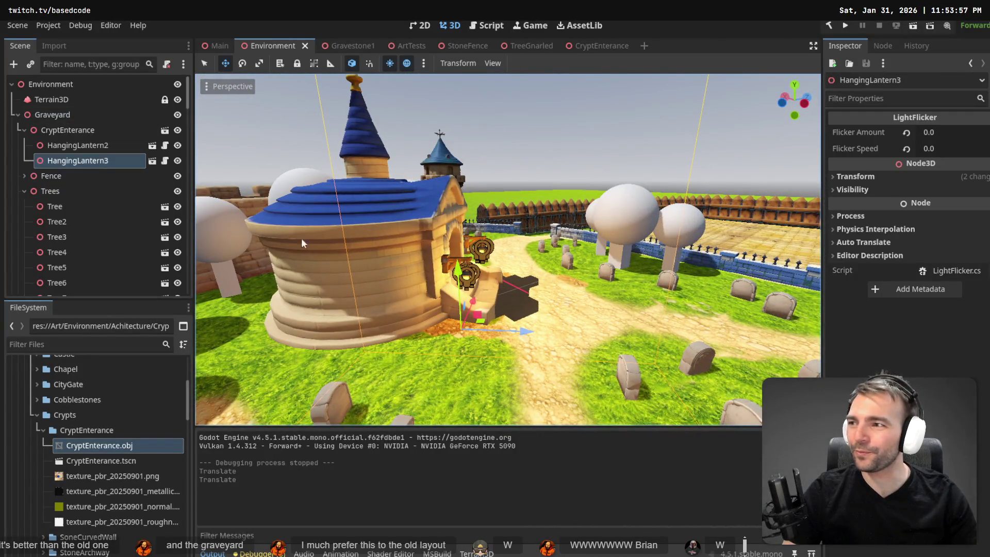
pyautogui.press('s')
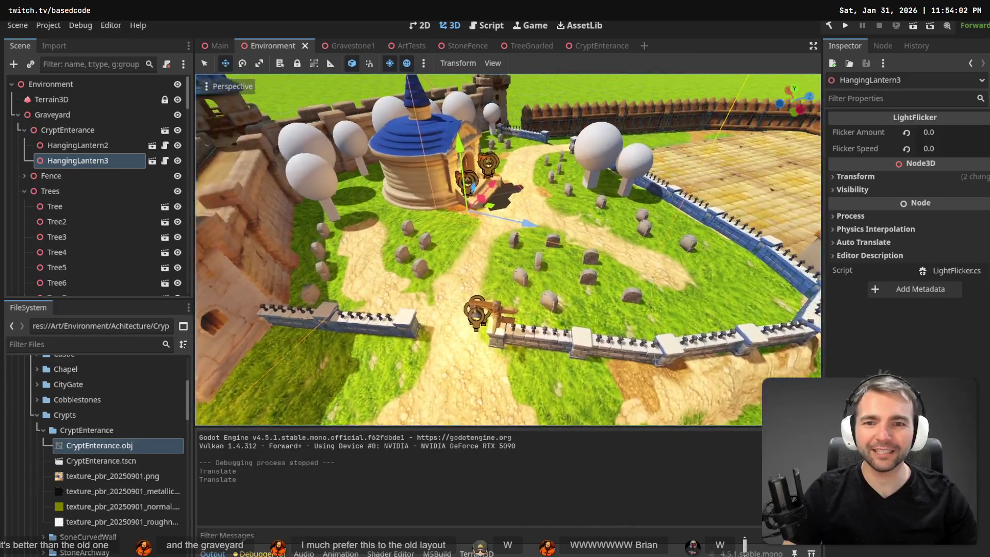
pyautogui.press('w')
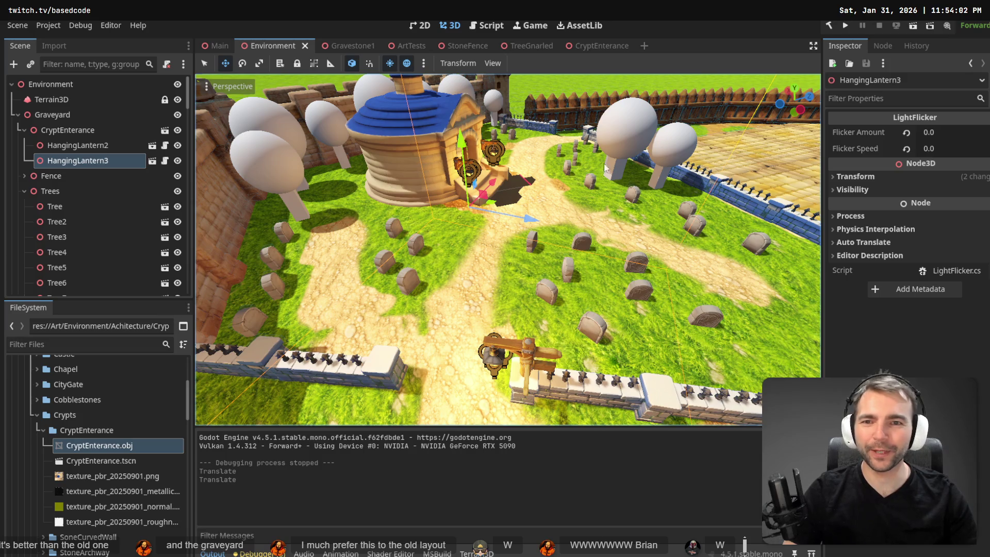
pyautogui.click(816, 47)
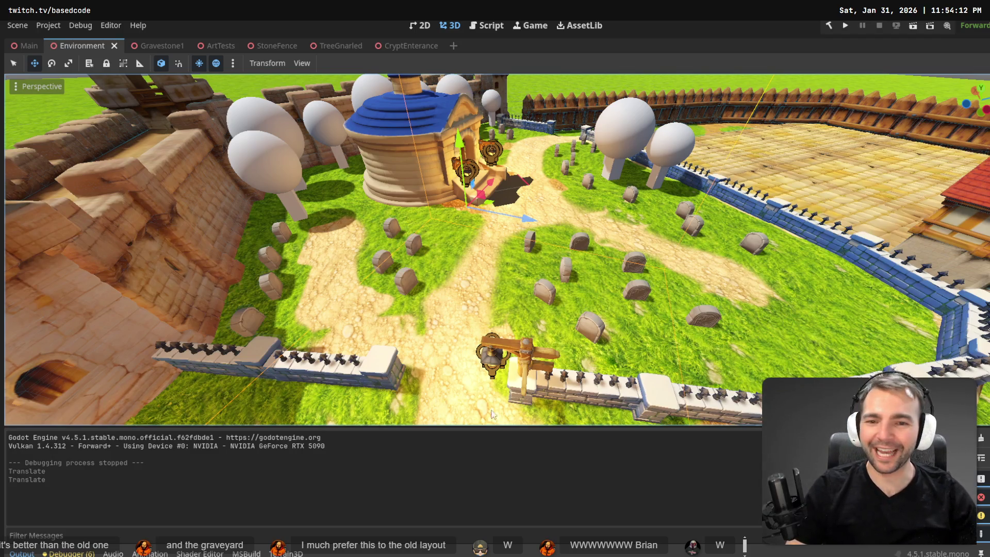
pyautogui.press('w')
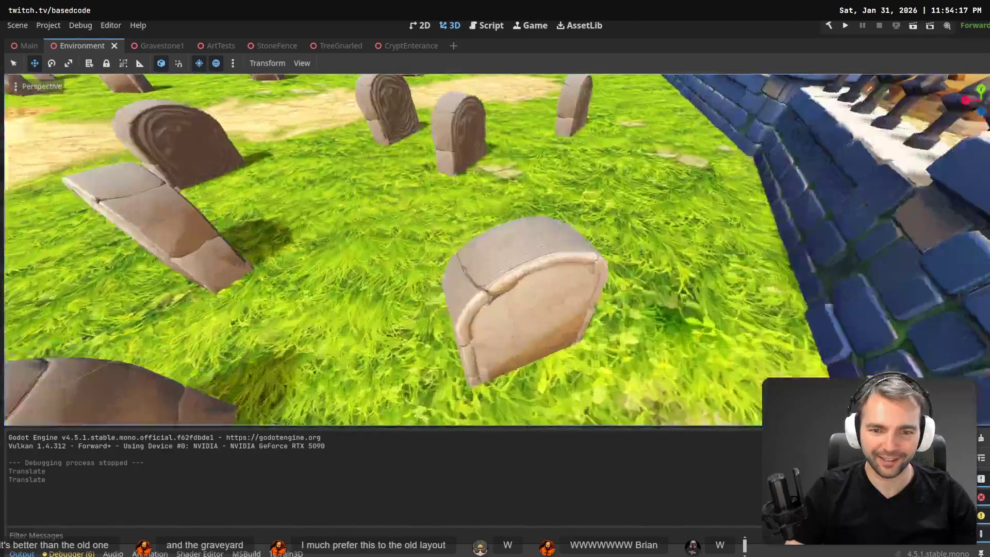
pyautogui.press('s')
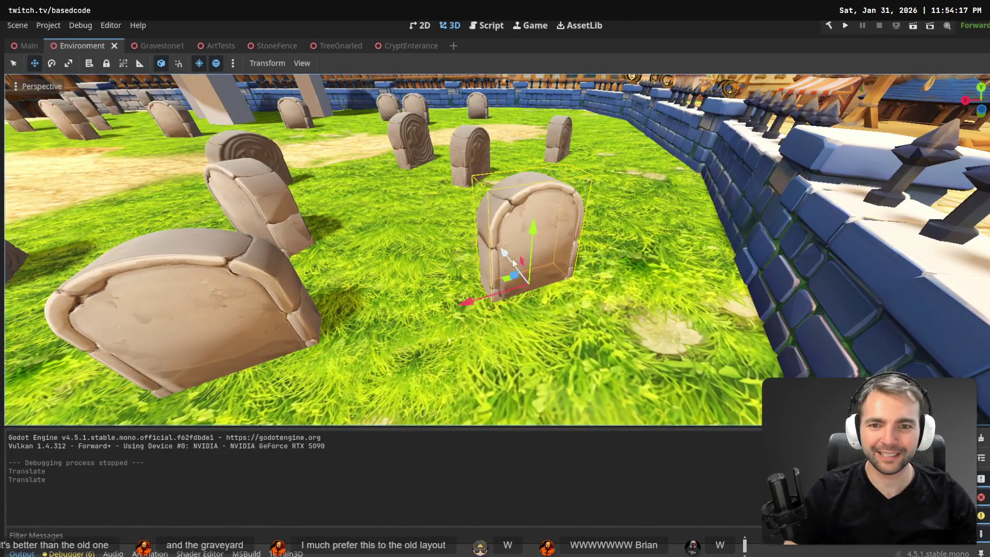
# - Switch to the Main scene, look across the graveyard, and restore the side panels
pyautogui.moveTo(22, 50)
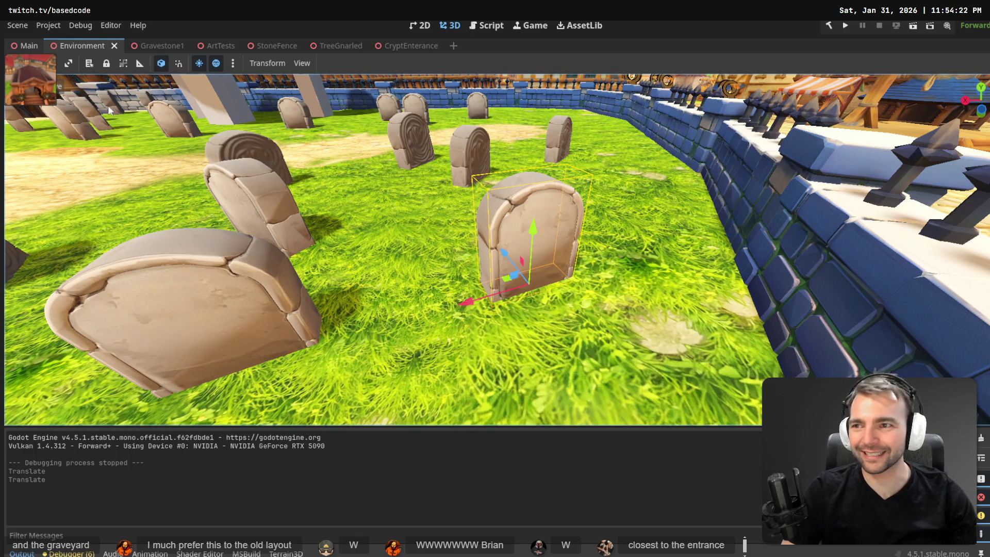
pyautogui.hotkey('ctrl', 'shift', 'Tab')
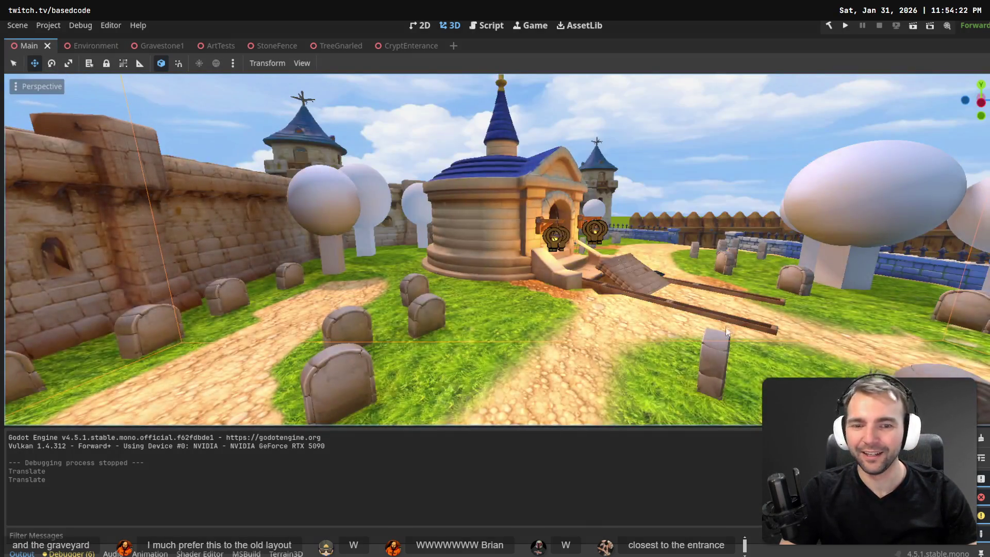
pyautogui.moveTo(313, 258)
pyautogui.mouseDown()
pyautogui.moveTo(377, 247)
pyautogui.moveTo(731, 325)
pyautogui.mouseUp()
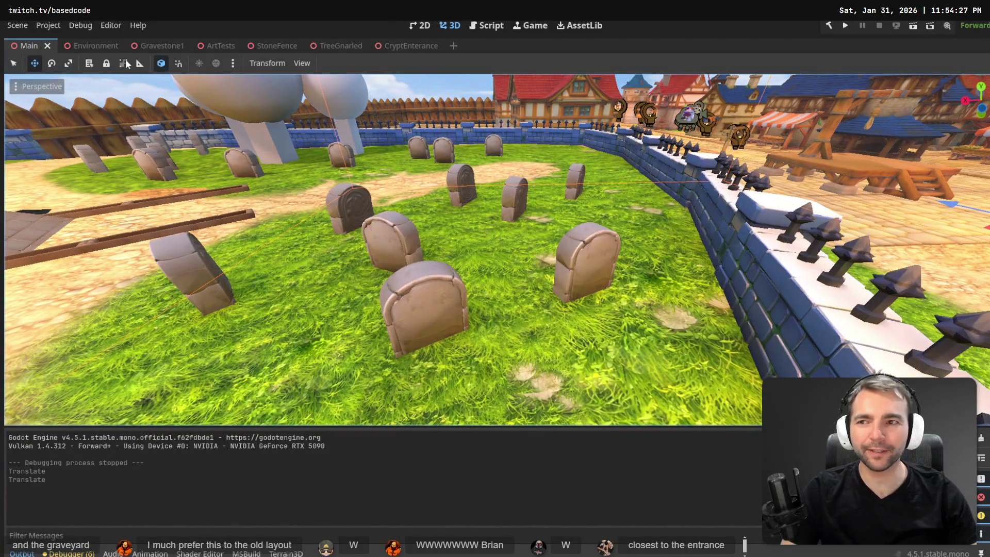
pyautogui.click(988, 50)
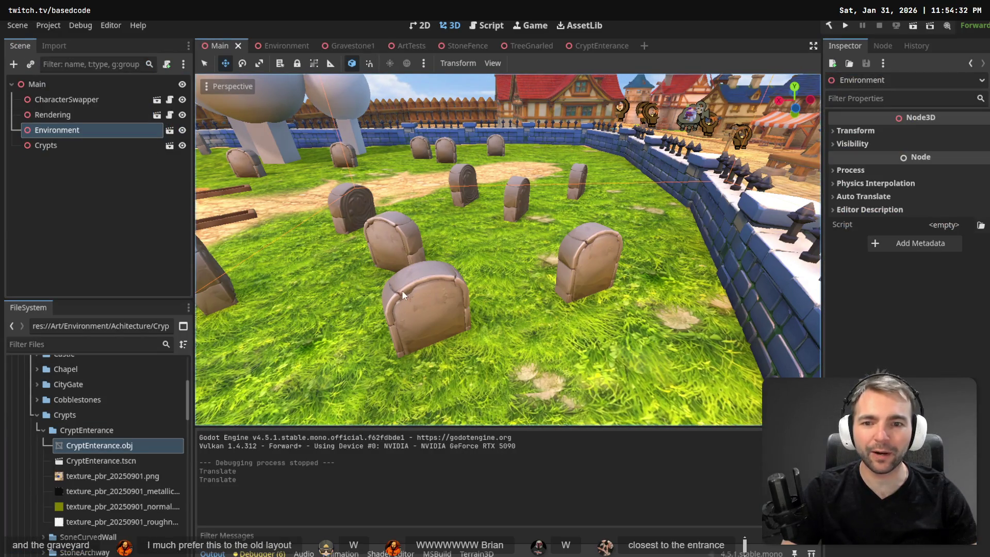
# - Return to the Environment scene and briefly filter the scene tree for 'Cry'
pyautogui.click(292, 47)
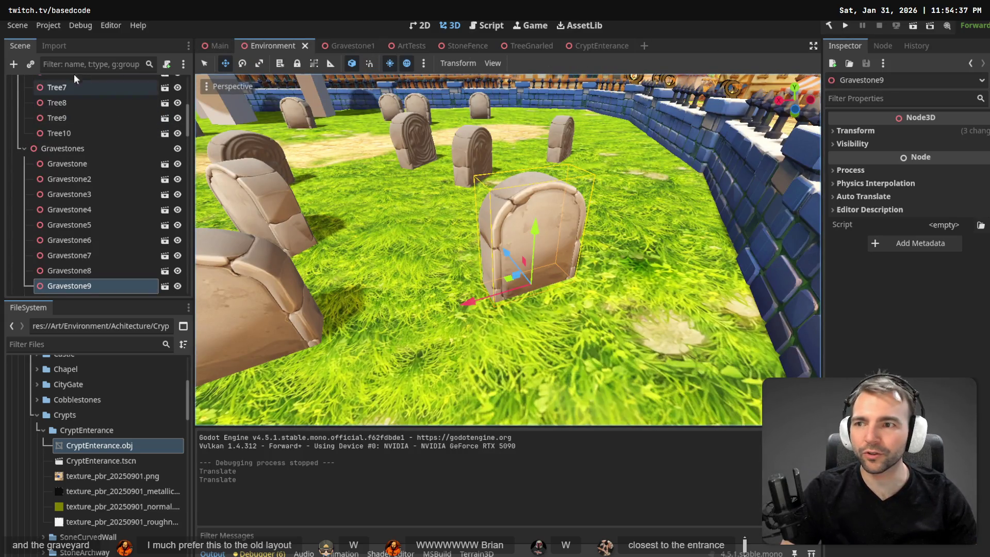
pyautogui.click(62, 64)
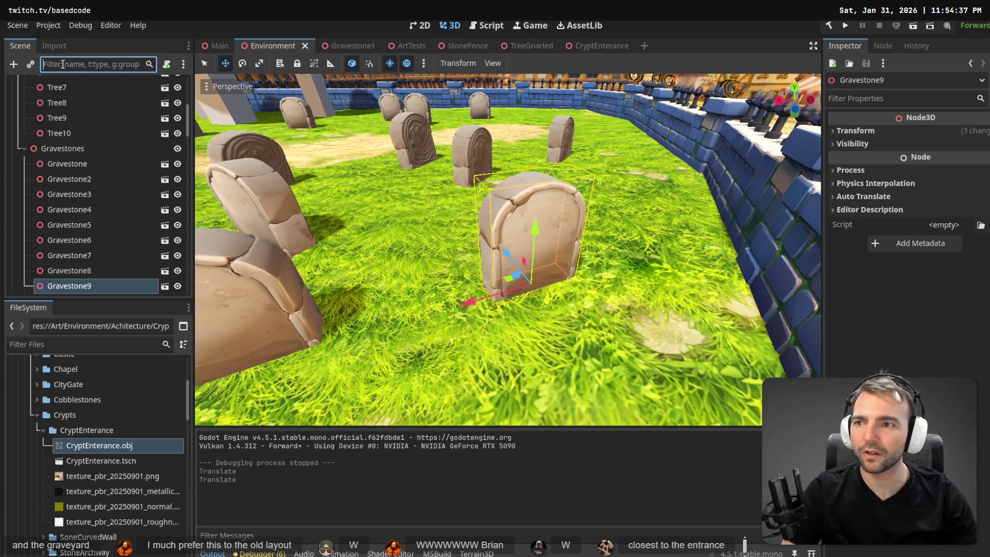
pyautogui.write('Cry')
pyautogui.press('BackSpace')
pyautogui.press('BackSpace')
pyautogui.press('BackSpace')
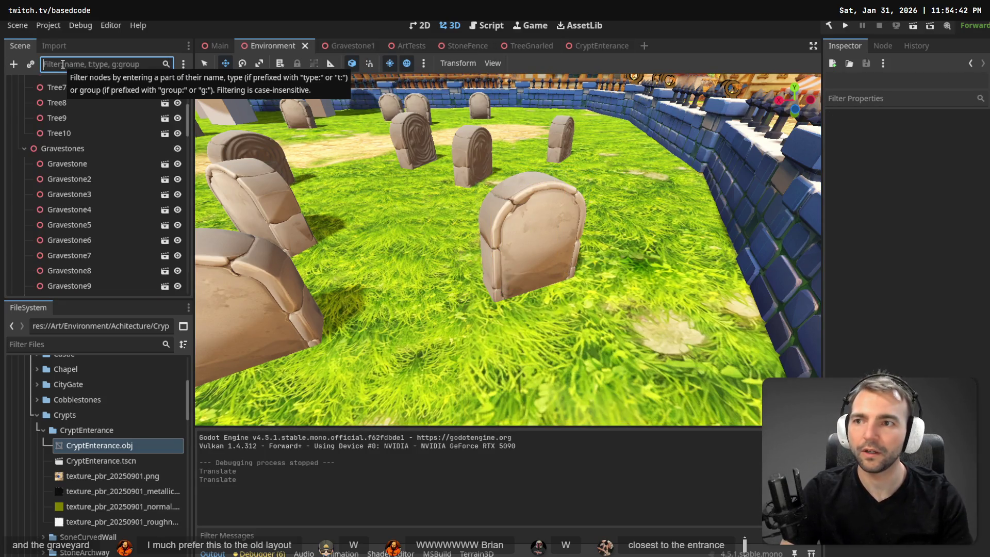
# - Search 'Text' for a child node of Gravestone9, then cancel without adding
pyautogui.click(518, 222)
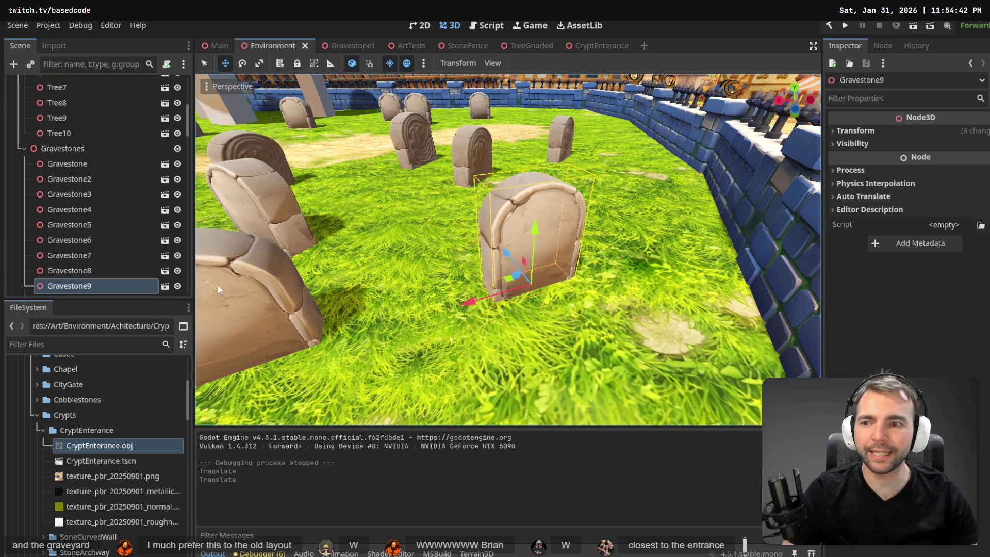
pyautogui.rightClick(87, 287)
pyautogui.click(156, 151)
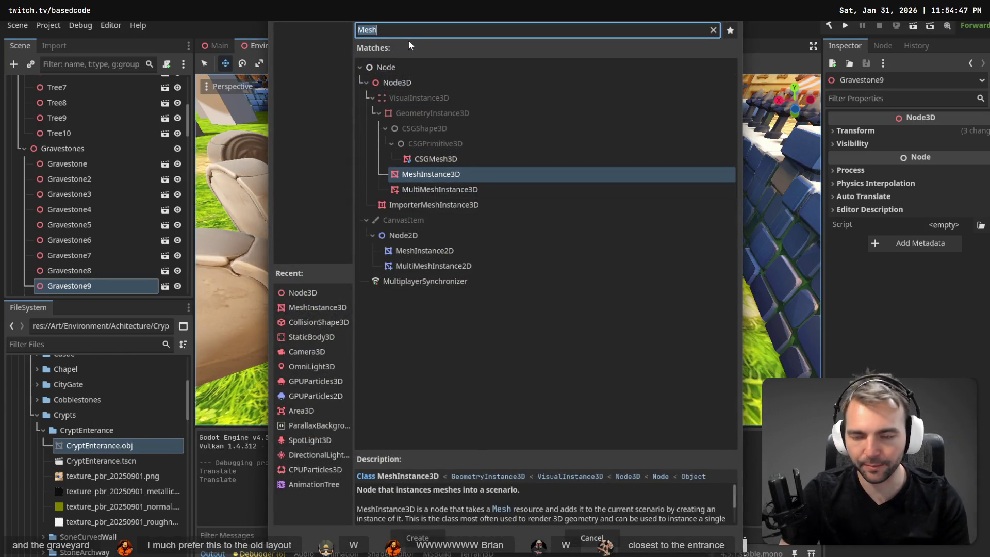
pyautogui.write('Text')
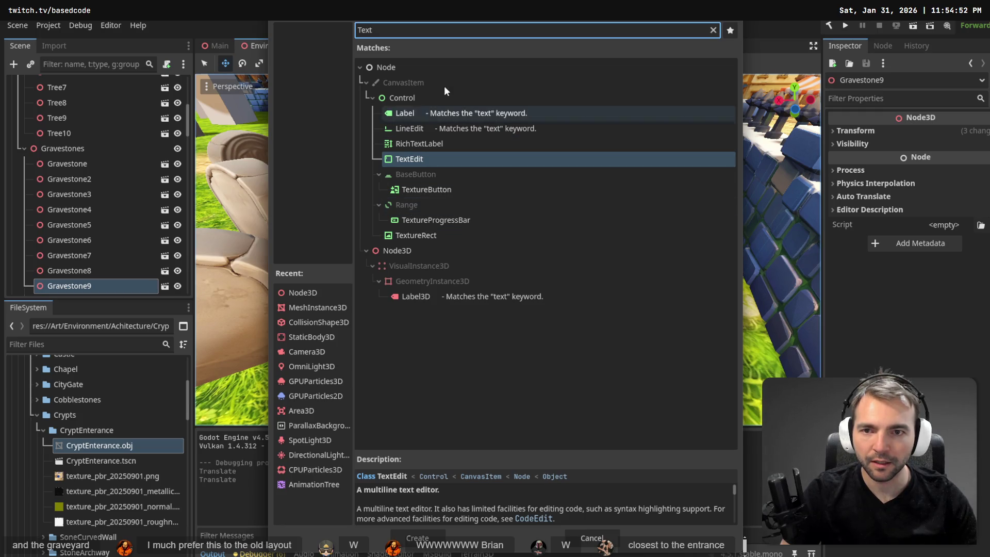
pyautogui.press('Escape')
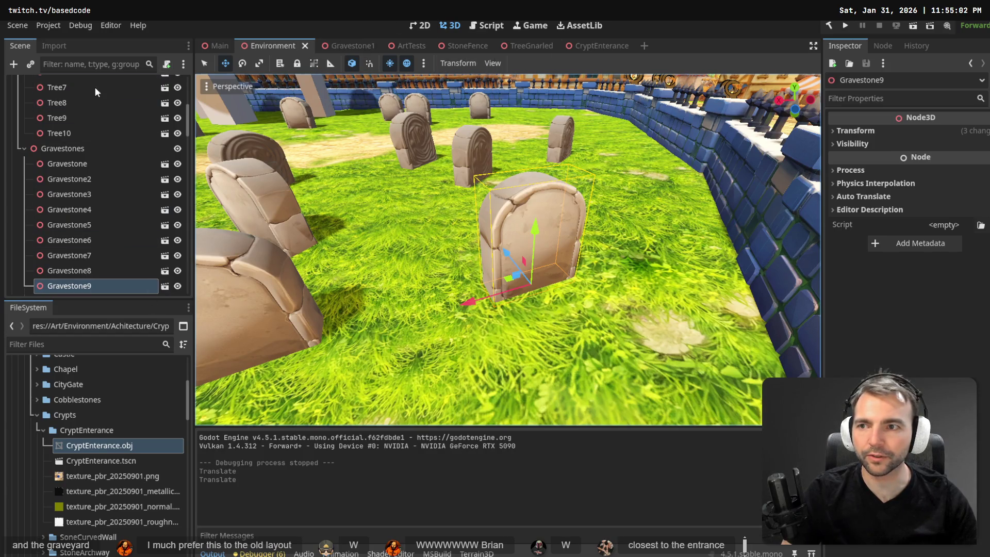
# - Filter the FileSystem for 'Crypt' and open the Crypts scene
pyautogui.click(49, 347)
pyautogui.write('Crypt')
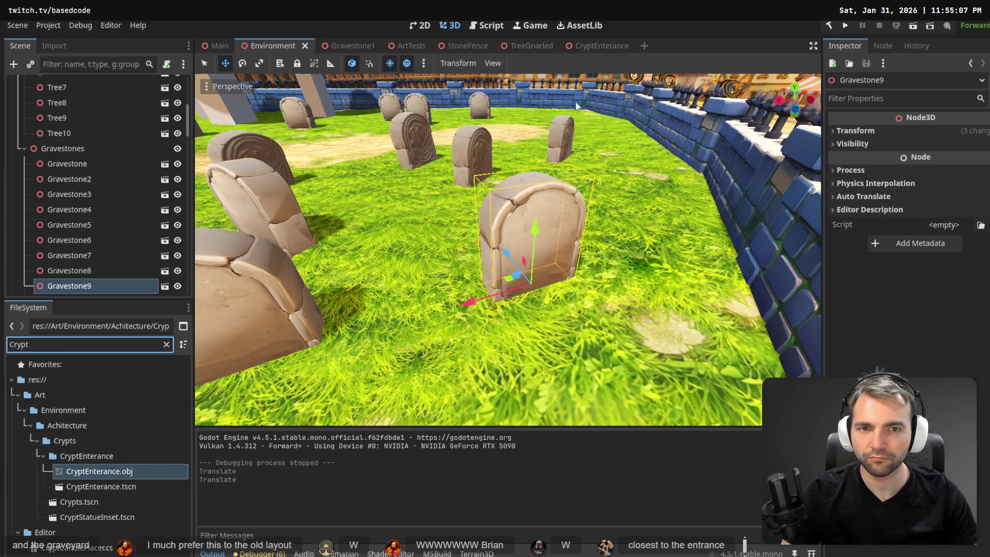
pyautogui.click(209, 45)
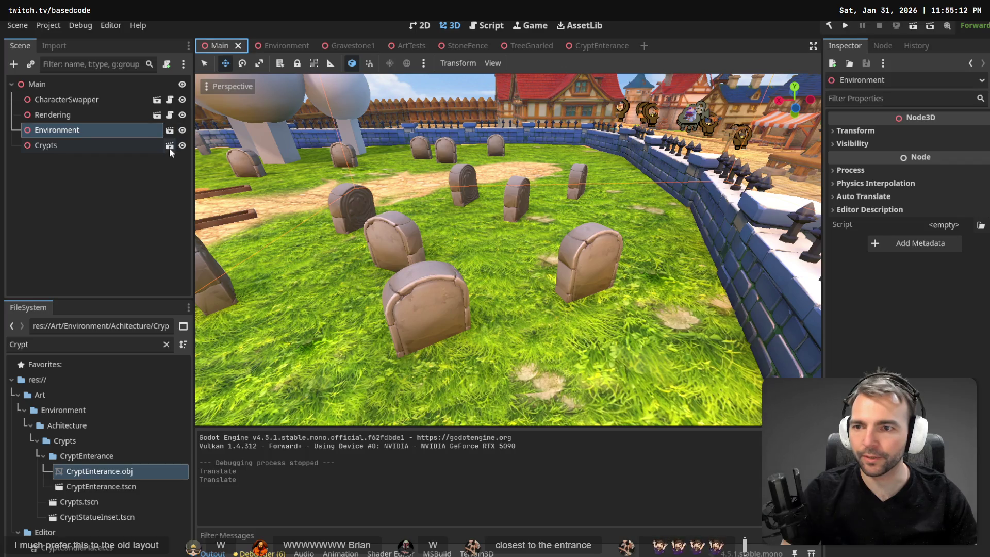
pyautogui.click(169, 146)
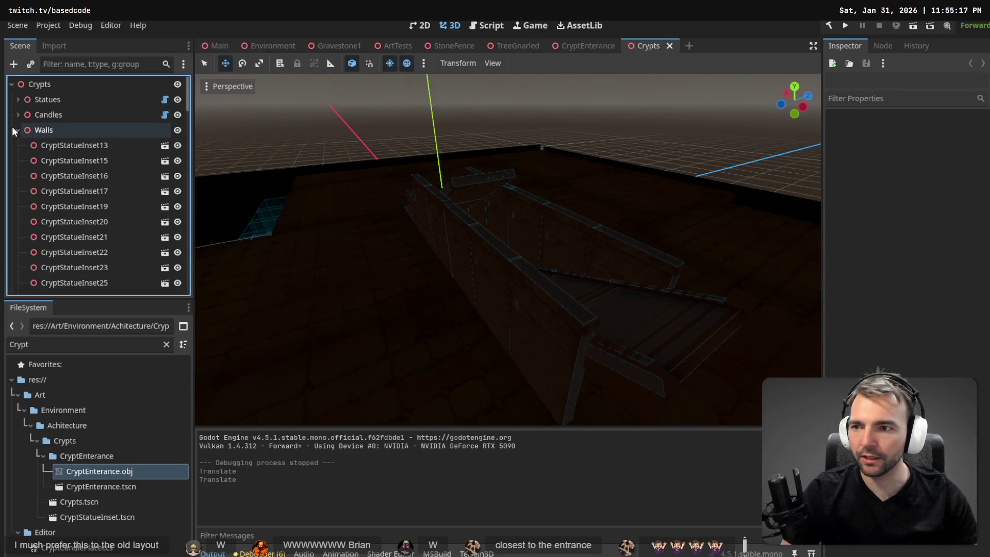
# - Inspect the 1_Warmonger plaque's Text node, then show the CryptEnterance scene
pyautogui.click(16, 130)
pyautogui.click(18, 100)
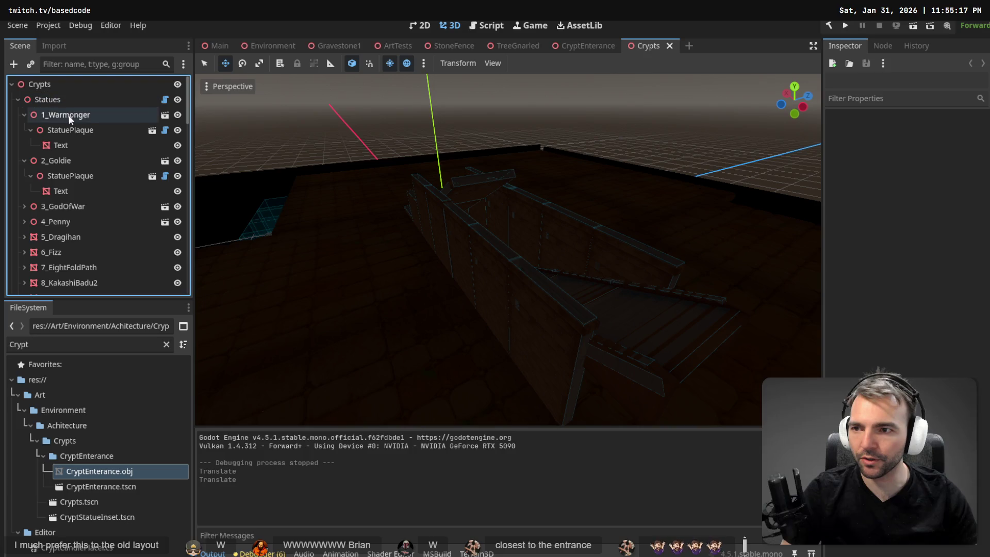
pyautogui.click(68, 146)
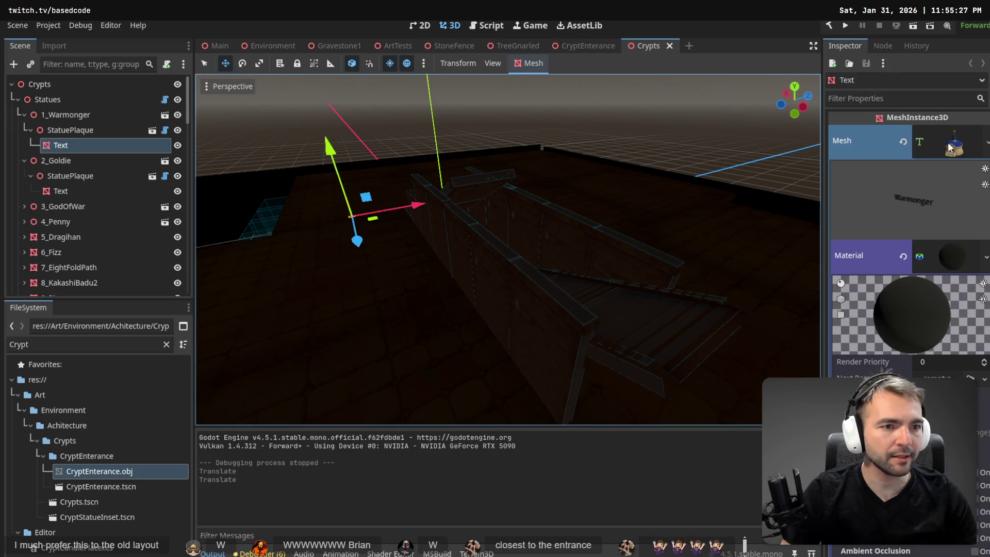
pyautogui.click(580, 45)
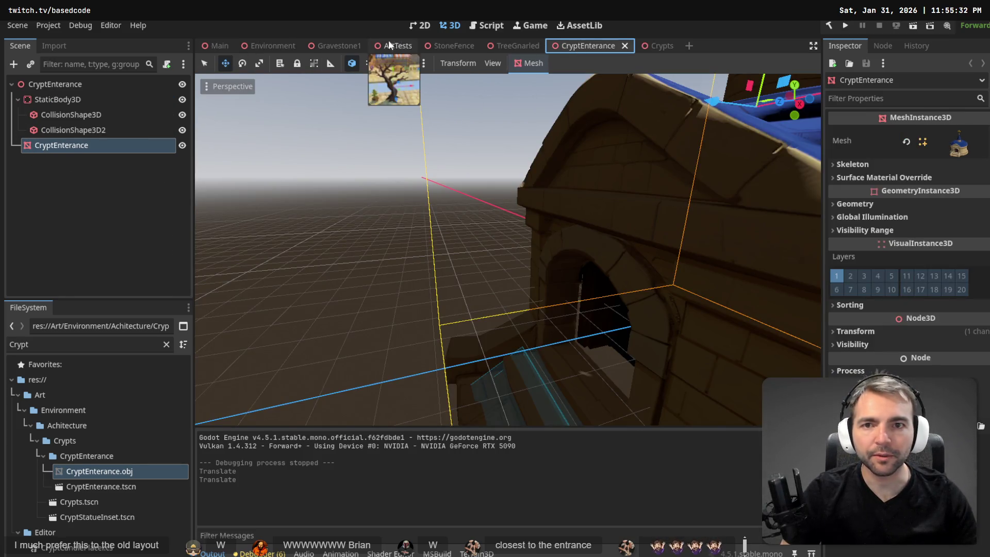
# - In the Environment scene, add a MeshInstance3D child to Gravestone9
pyautogui.click(260, 48)
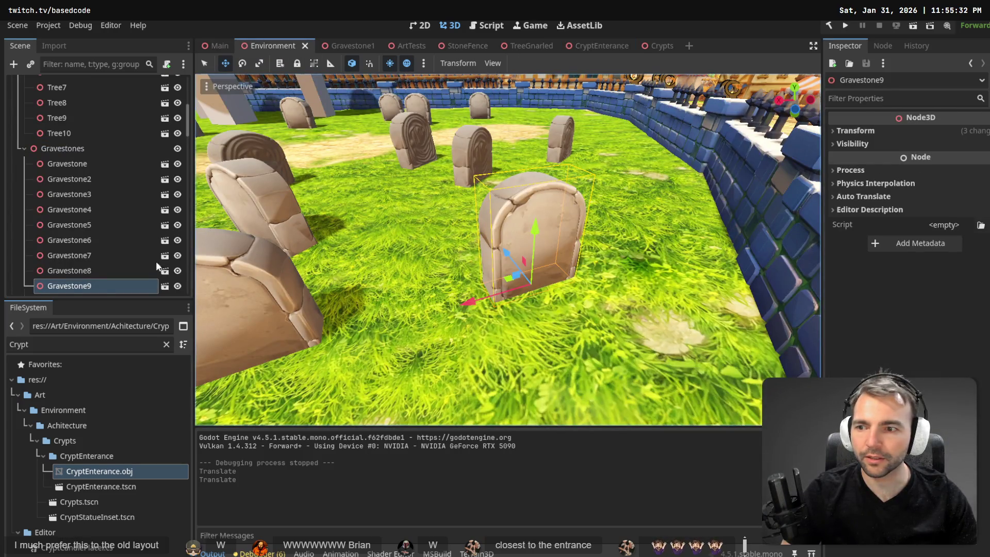
pyautogui.rightClick(73, 286)
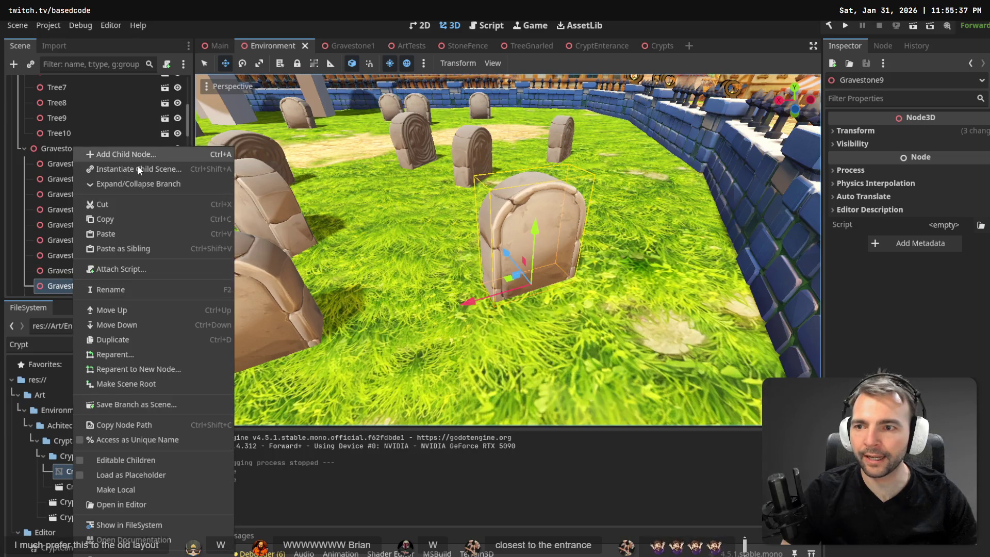
pyautogui.click(139, 169)
pyautogui.press('Escape')
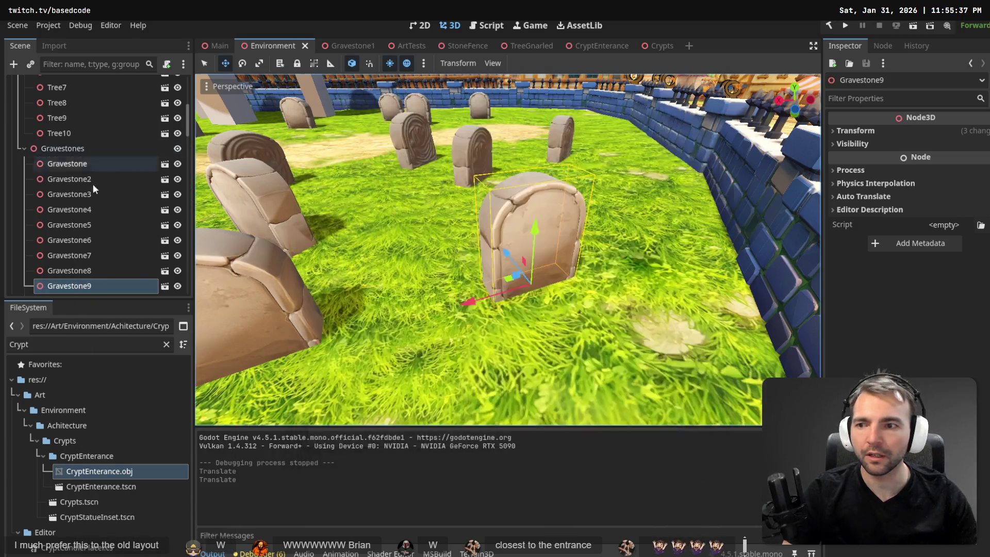
pyautogui.rightClick(67, 284)
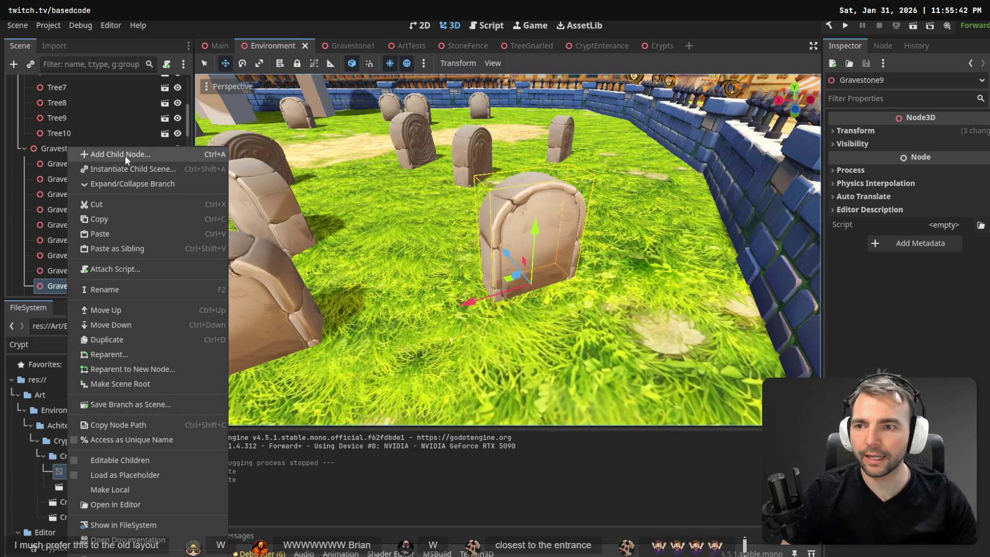
pyautogui.click(124, 156)
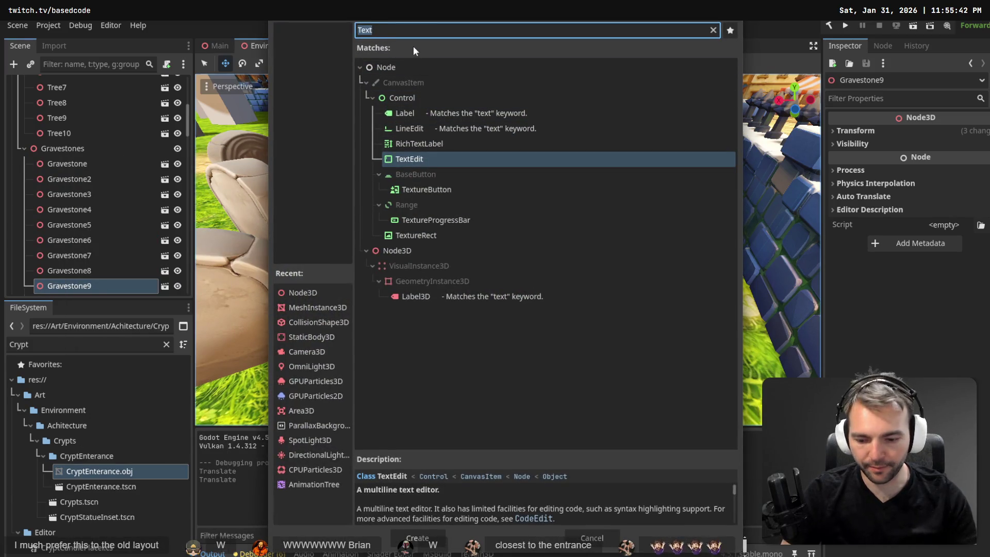
pyautogui.write('MeshInst')
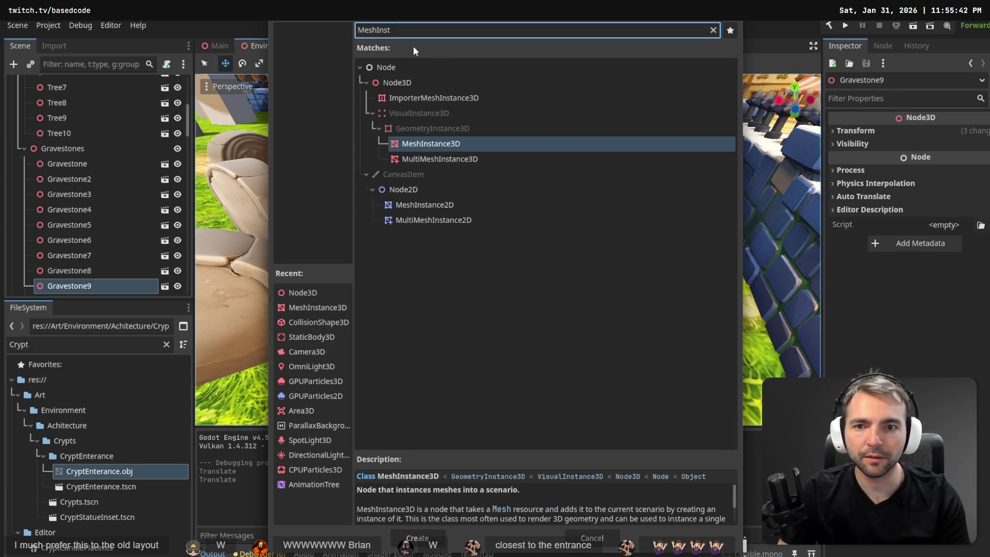
pyautogui.press('Return')
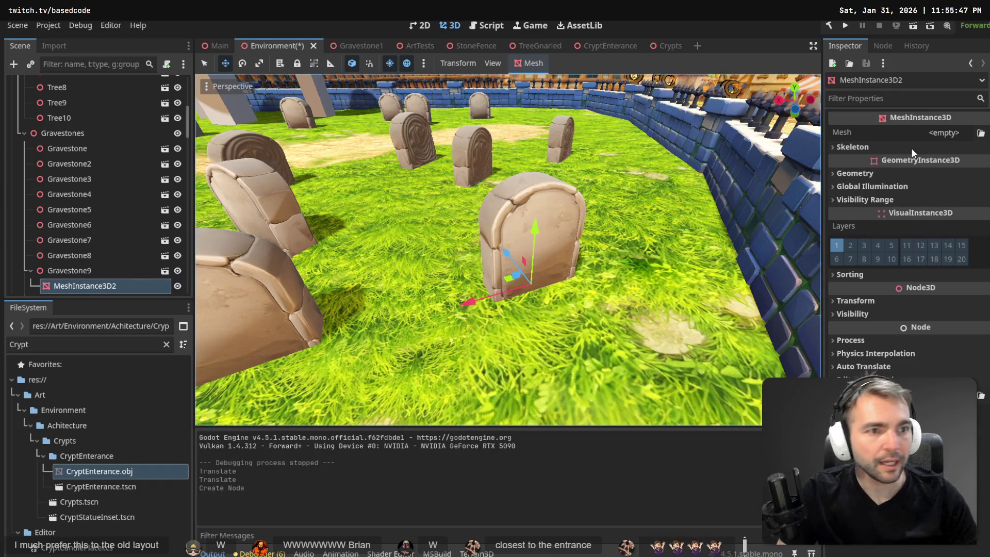
# - Assign a New TextMesh to the MeshInstance3D and expand its properties
pyautogui.click(944, 133)
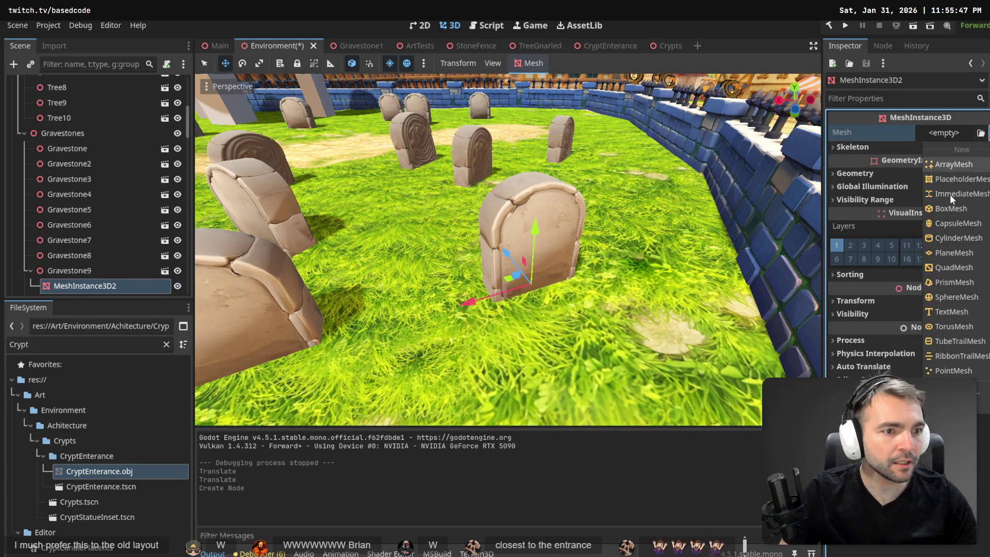
pyautogui.click(955, 298)
pyautogui.click(957, 132)
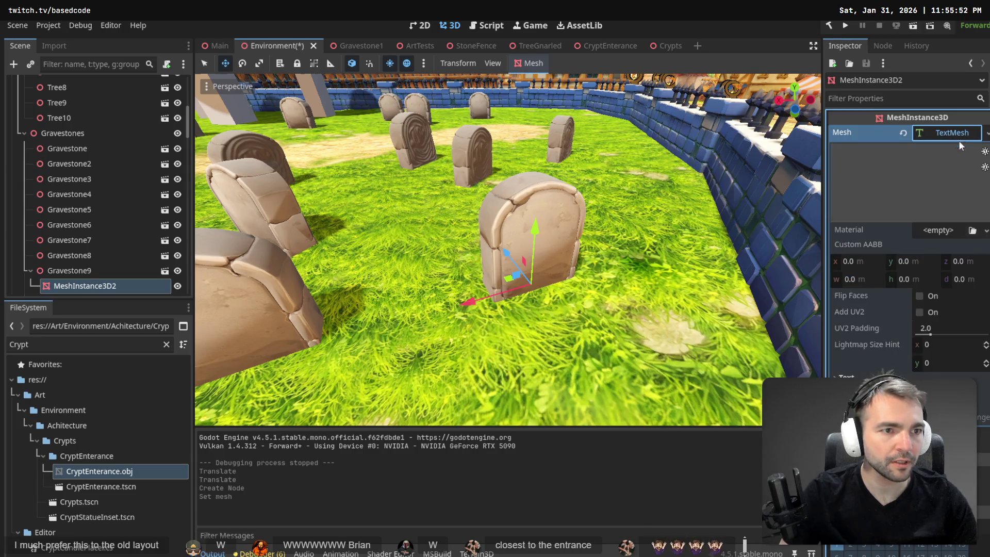
pyautogui.click(878, 168)
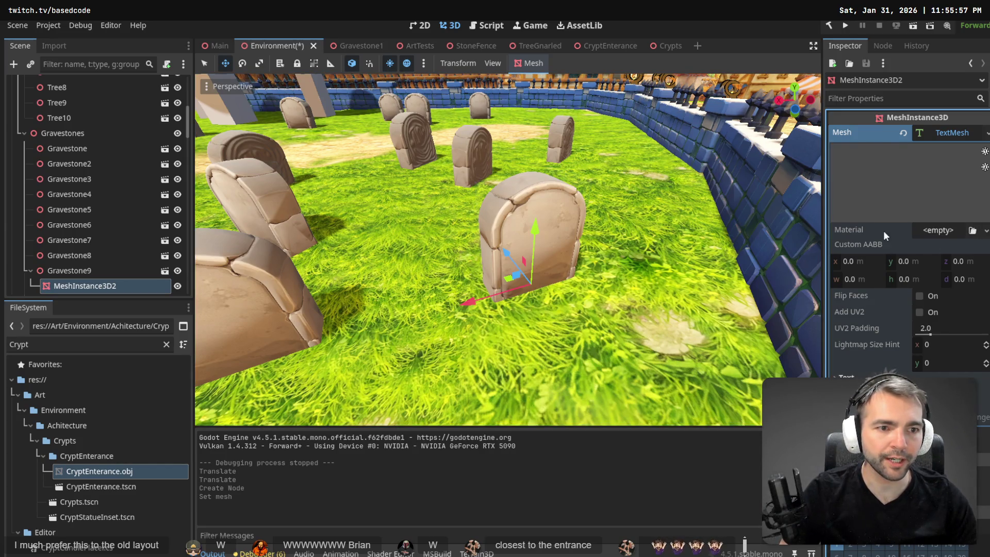
pyautogui.click(955, 134)
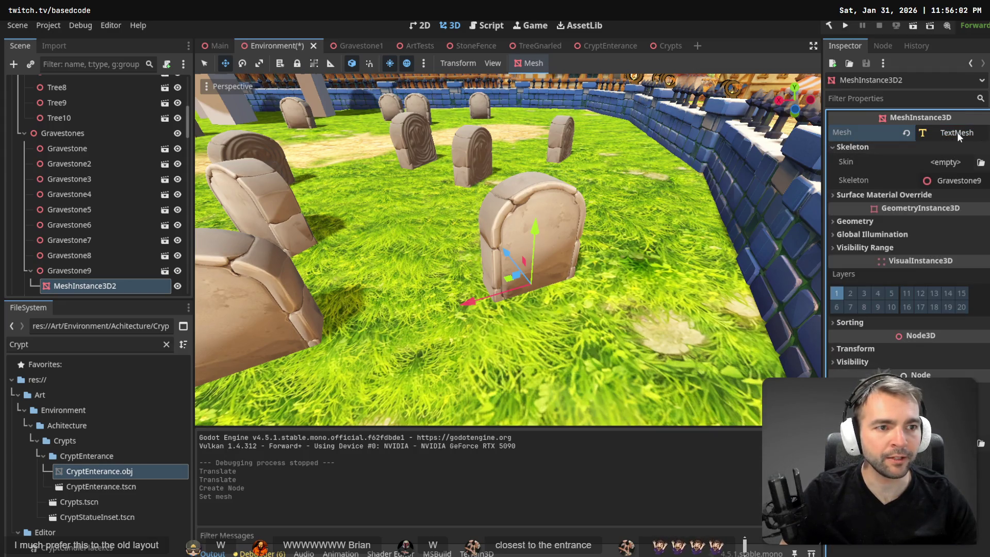
pyautogui.click(957, 132)
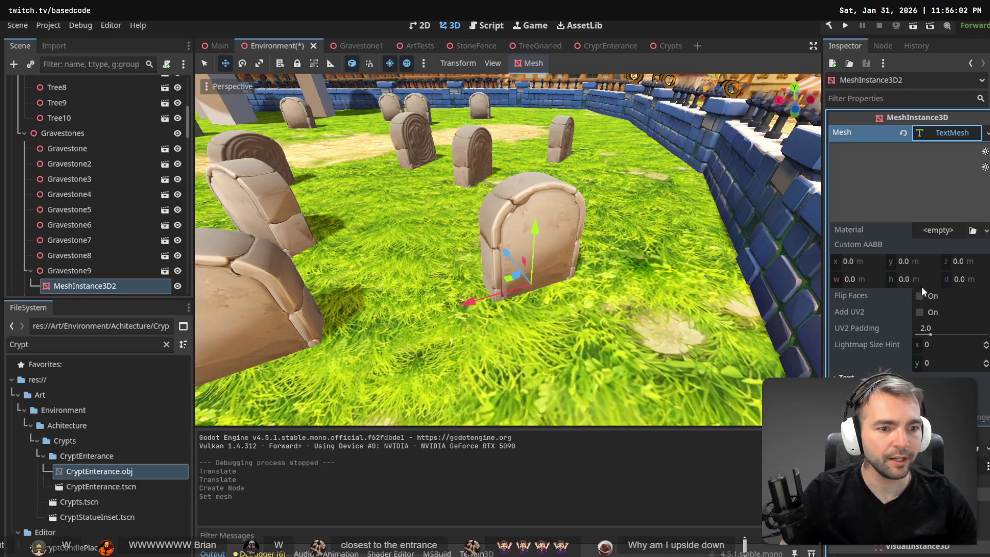
# - Paste the viewer's username as the text, raise it onto the gravestone, and lower the font size
pyautogui.click(907, 413)
pyautogui.hotkey('ctrl', 'v')
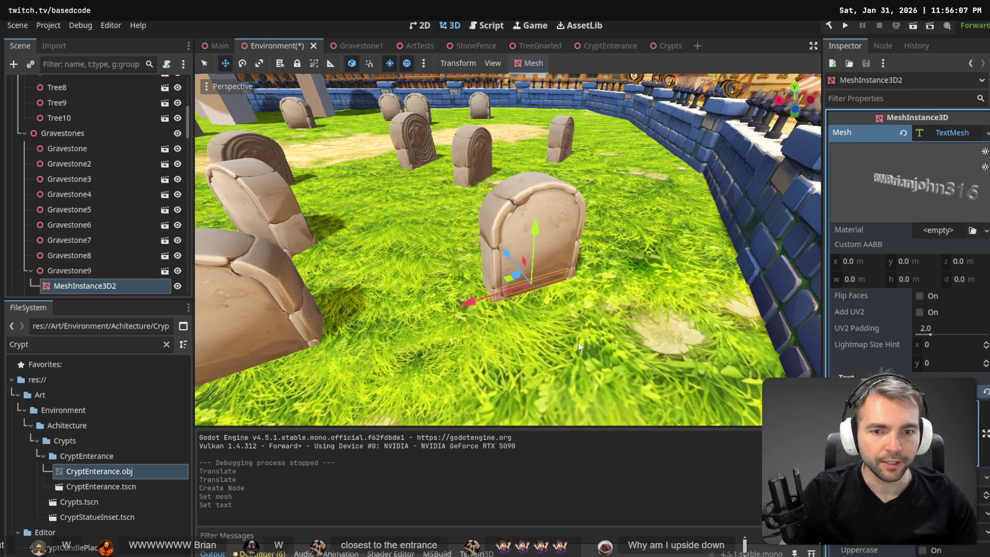
pyautogui.moveTo(503, 252)
pyautogui.mouseDown()
pyautogui.moveTo(520, 255)
pyautogui.moveTo(554, 216)
pyautogui.moveTo(557, 169)
pyautogui.mouseUp()
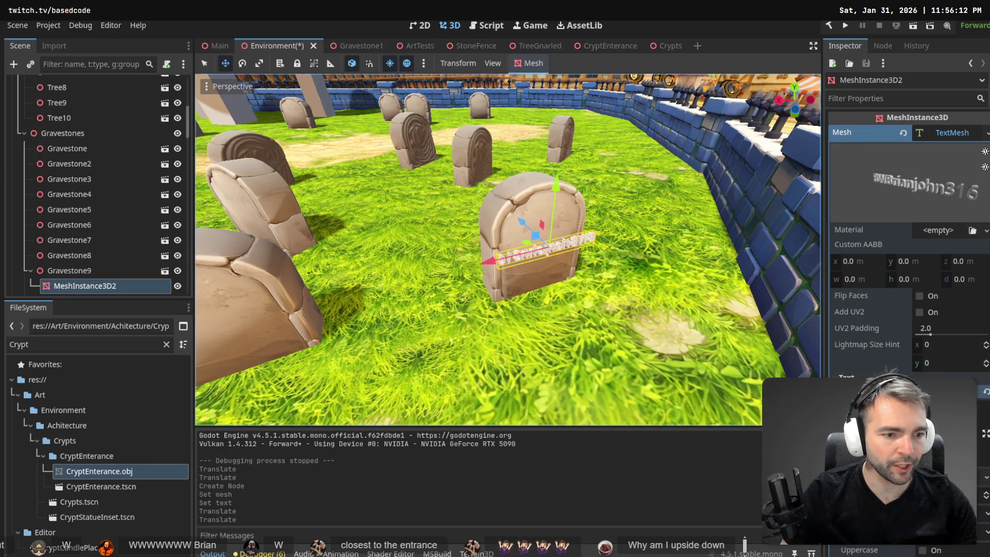
pyautogui.press('Return')
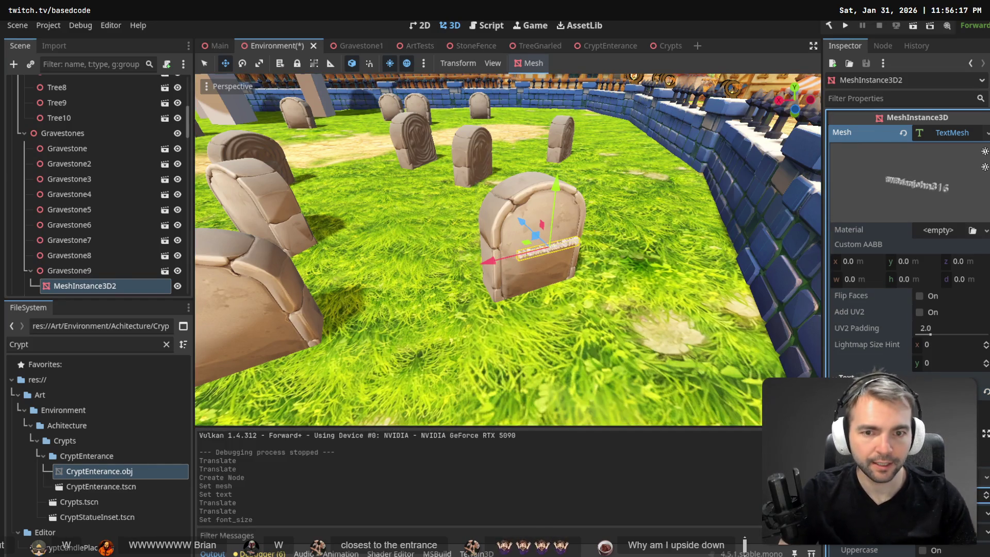
# - Nudge the text onto the gravestone and view it from the side
pyautogui.moveTo(521, 224); pyautogui.dragTo(550, 170)
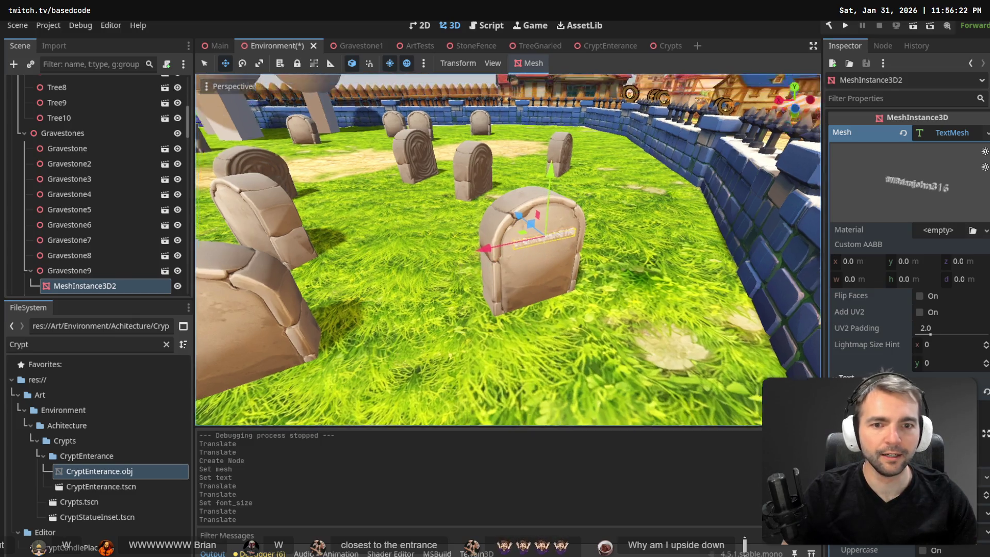
pyautogui.press('f')
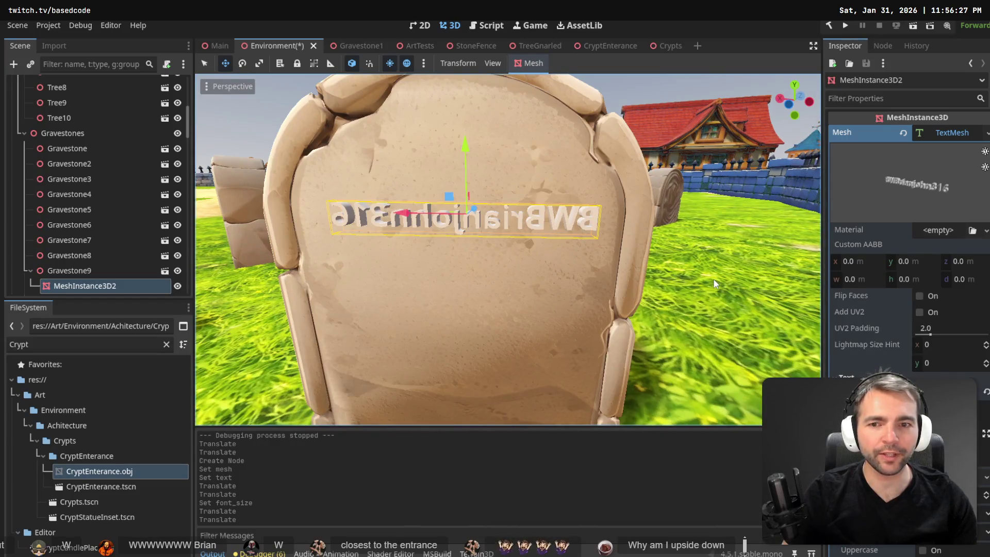
pyautogui.rightClick(713, 279)
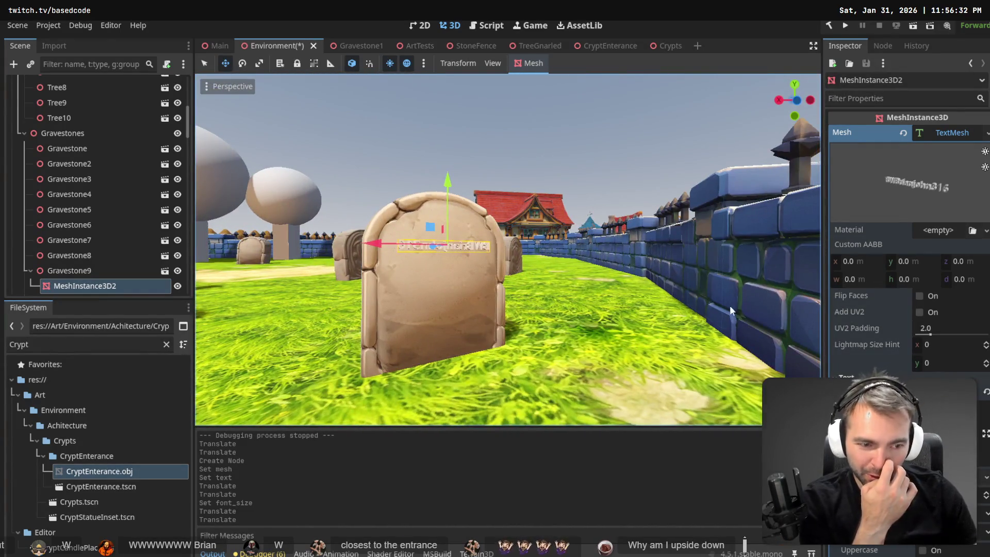
pyautogui.scroll(-5, 859, 271)
pyautogui.scroll(-5, 908, 342)
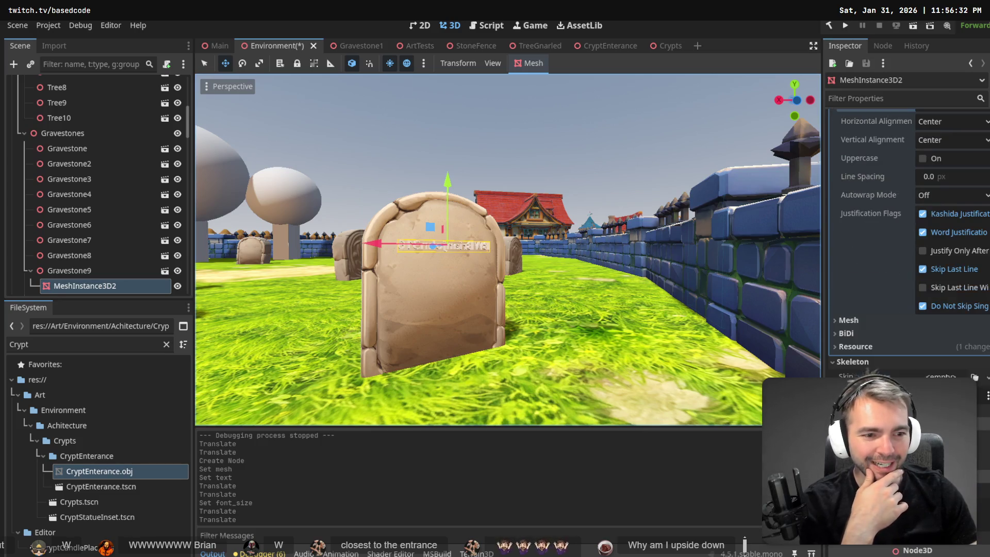
pyautogui.scroll(10, 870, 370)
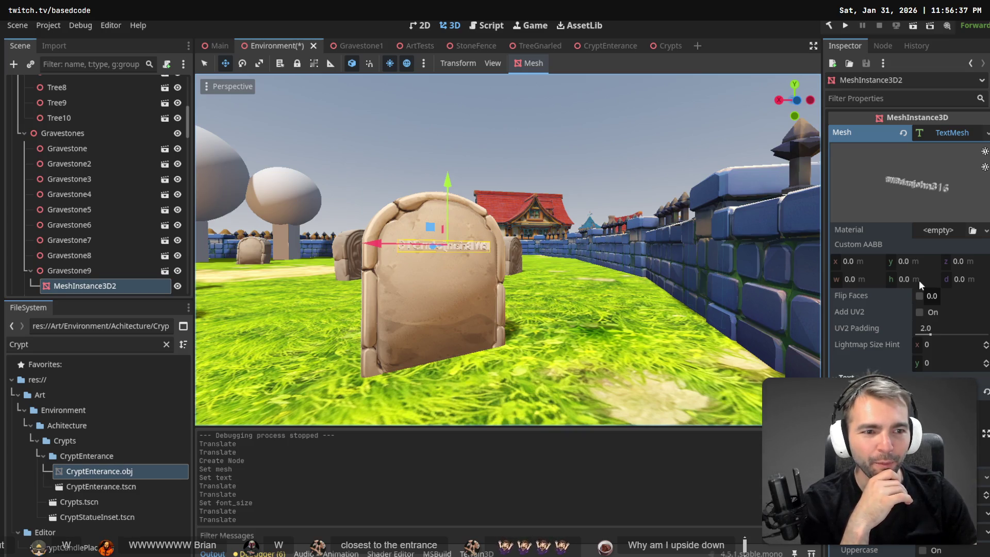
# - Try a Custom AABB y of 180, then reset it to zero
pyautogui.click(911, 261)
pyautogui.write('180')
pyautogui.press('Return')
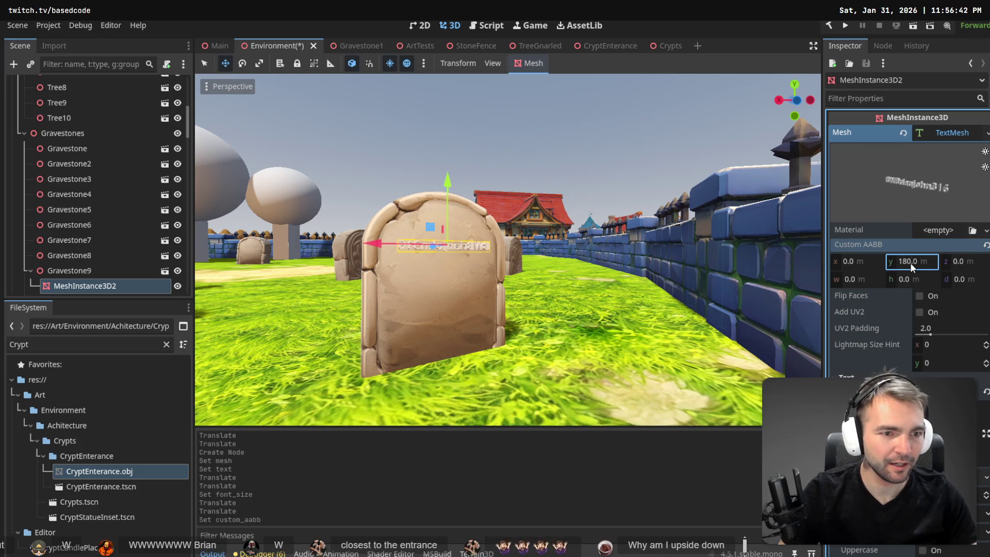
pyautogui.click(911, 280)
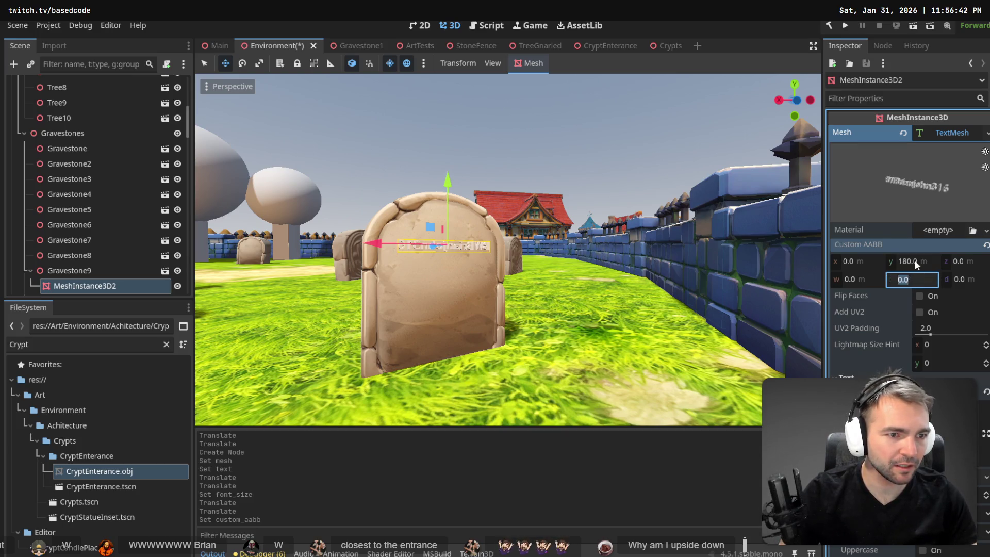
pyautogui.write('0')
pyautogui.click(986, 245)
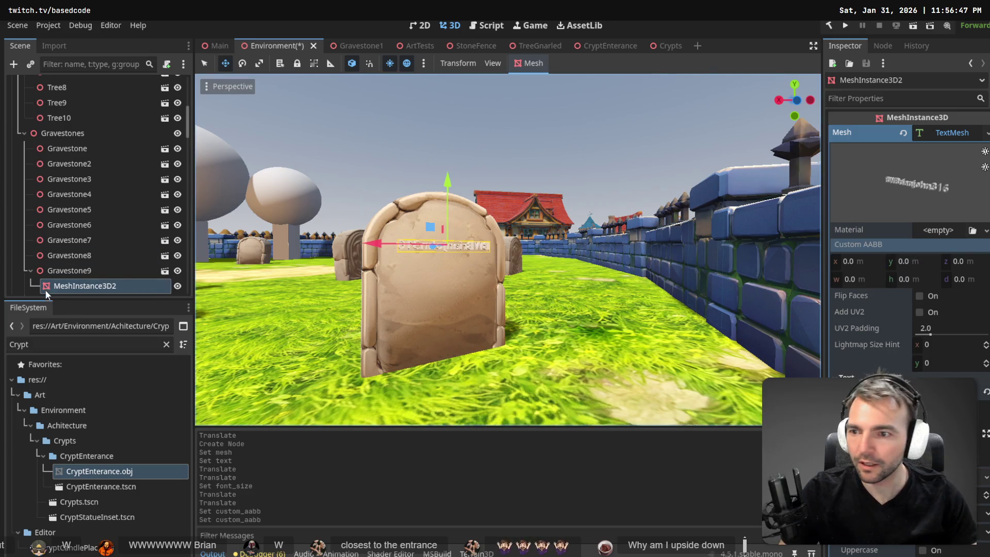
# - Rotate the text mesh 180° on Y so it faces the gravestone front
pyautogui.click(89, 272)
pyautogui.click(80, 286)
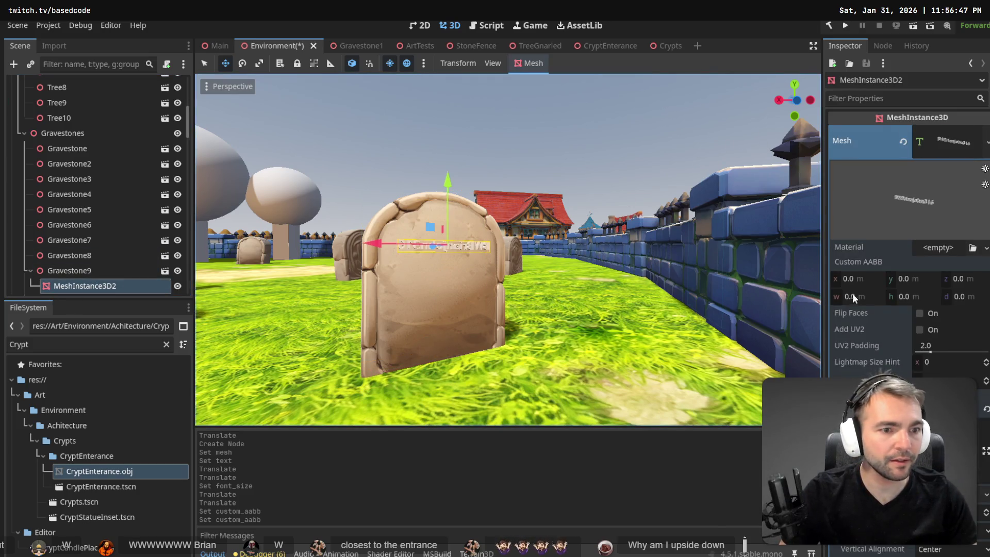
pyautogui.click(859, 165)
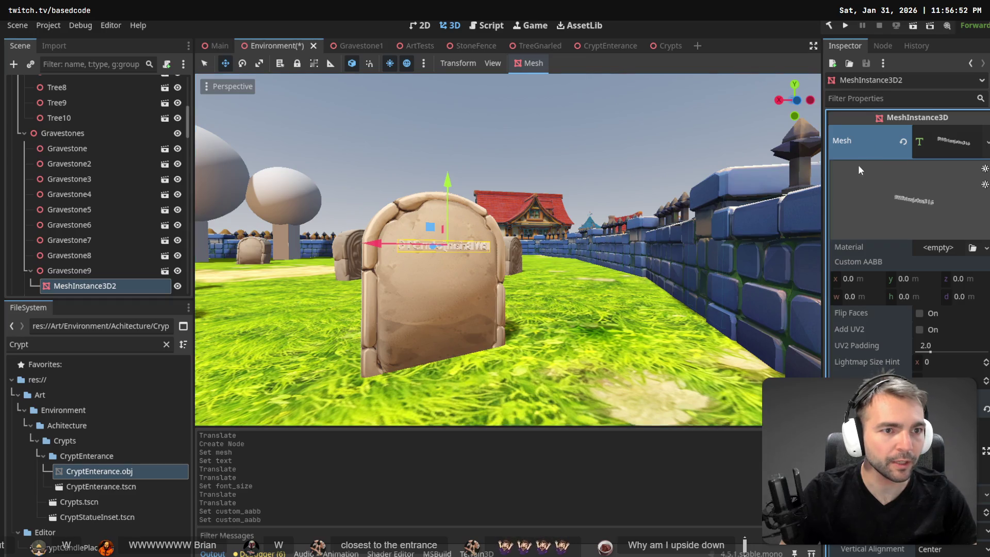
pyautogui.scroll(-5, 875, 249)
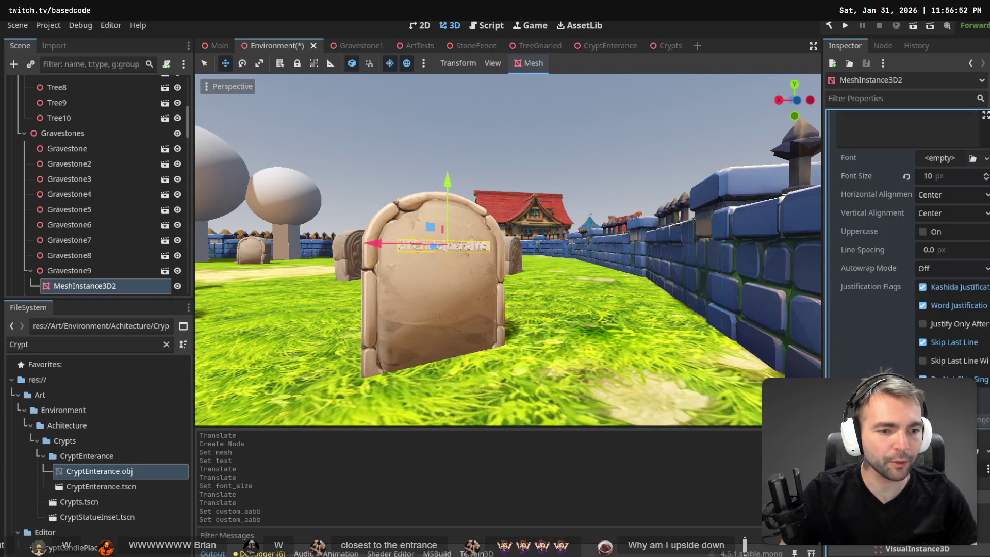
pyautogui.scroll(-5, 908, 250)
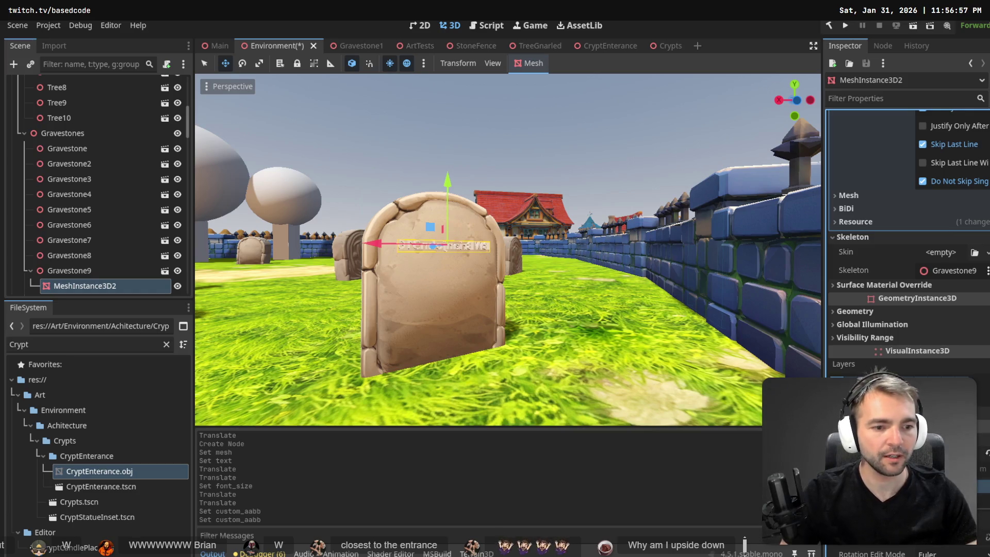
pyautogui.press('Return')
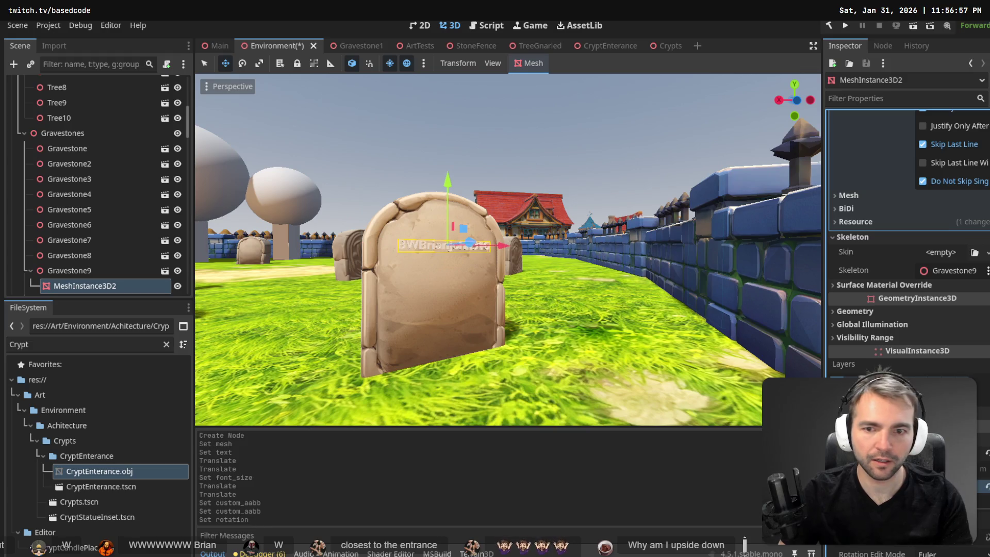
pyautogui.click(581, 145)
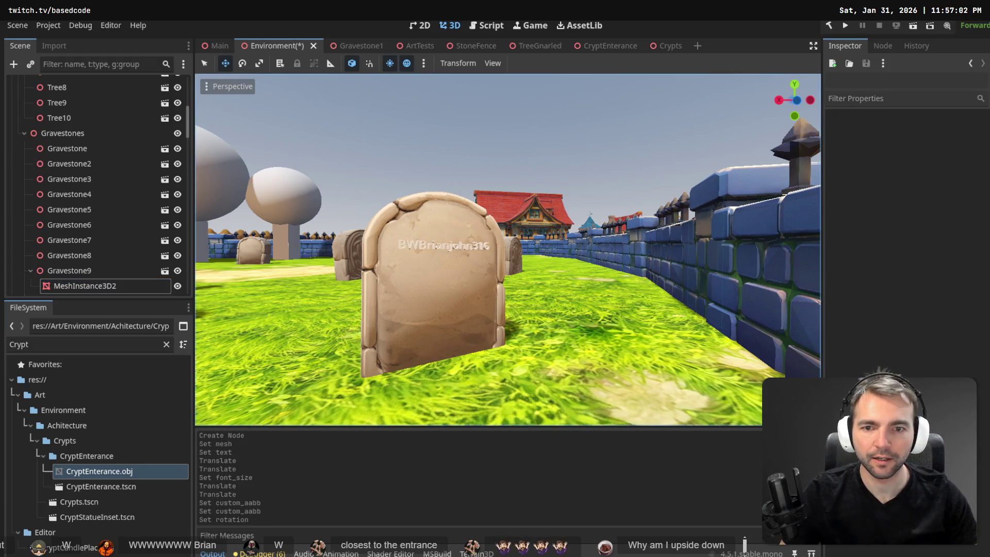
# - Rename Gravestone9's text mesh node to Name
pyautogui.press('s')
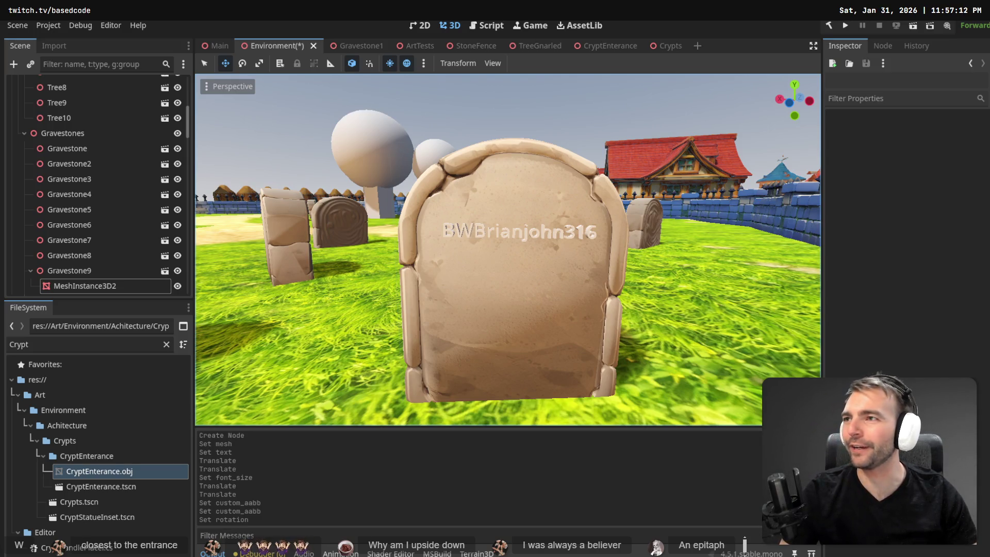
pyautogui.doubleClick(91, 285)
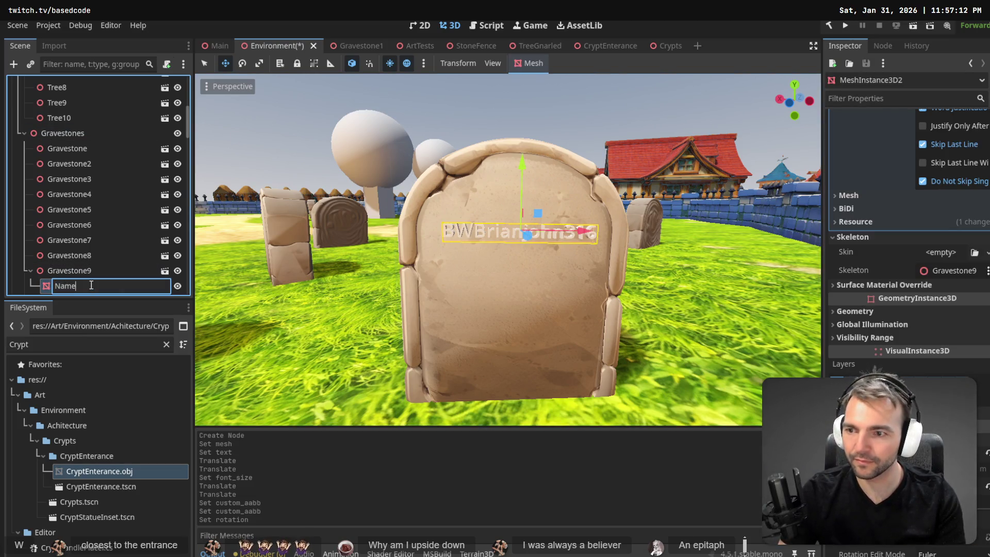
pyautogui.press('Return')
# - Paste a trial text copy under Gravestone9, try the epitaph on it, then delete Name2
pyautogui.click(77, 272)
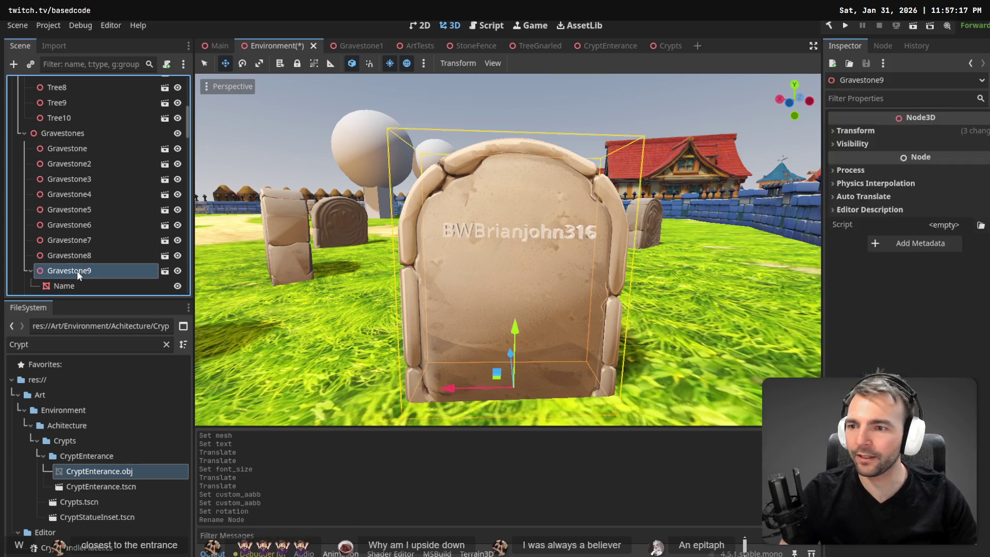
pyautogui.hotkey('ctrl', 'v')
pyautogui.moveTo(526, 165)
pyautogui.mouseDown()
pyautogui.moveTo(525, 214)
pyautogui.moveTo(527, 204)
pyautogui.mouseUp()
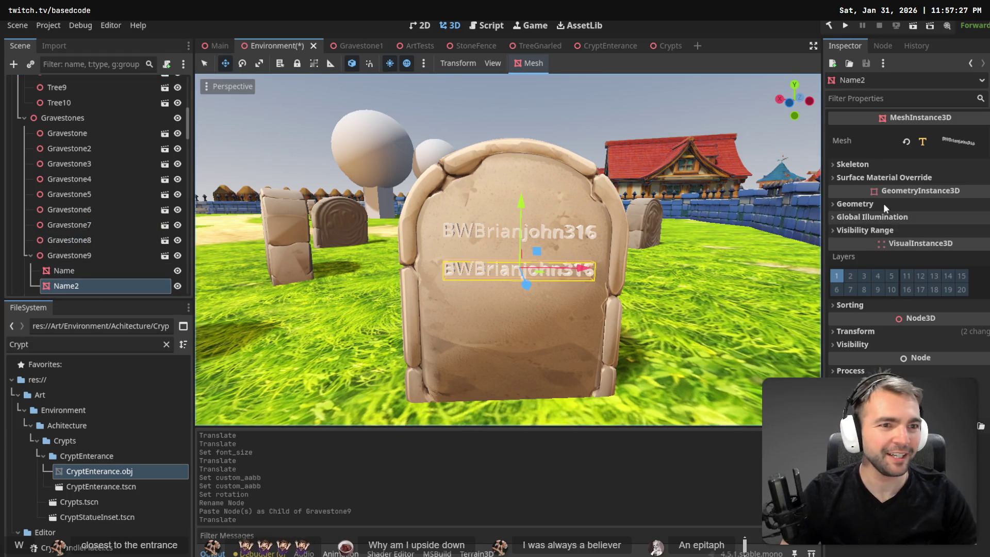
pyautogui.click(935, 142)
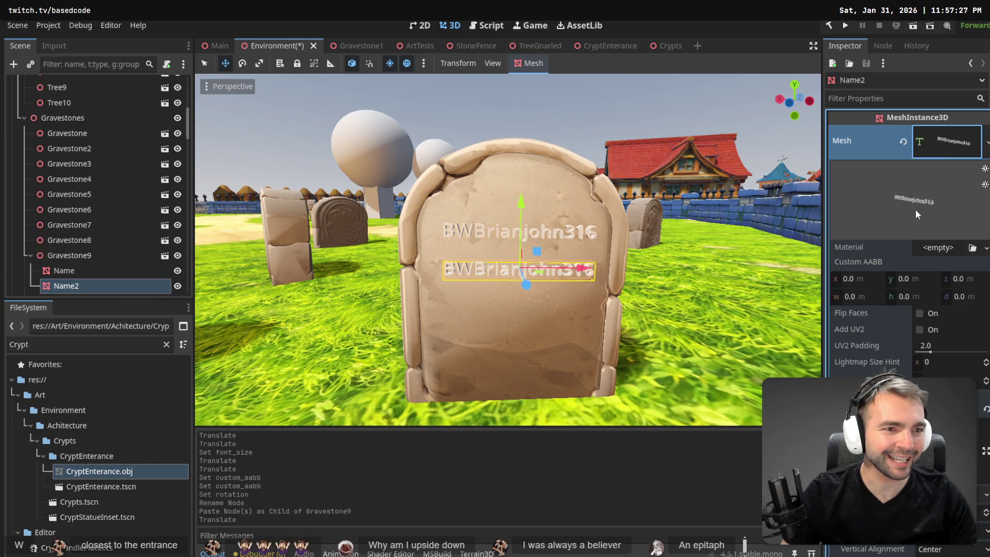
pyautogui.write('I was always a believer')
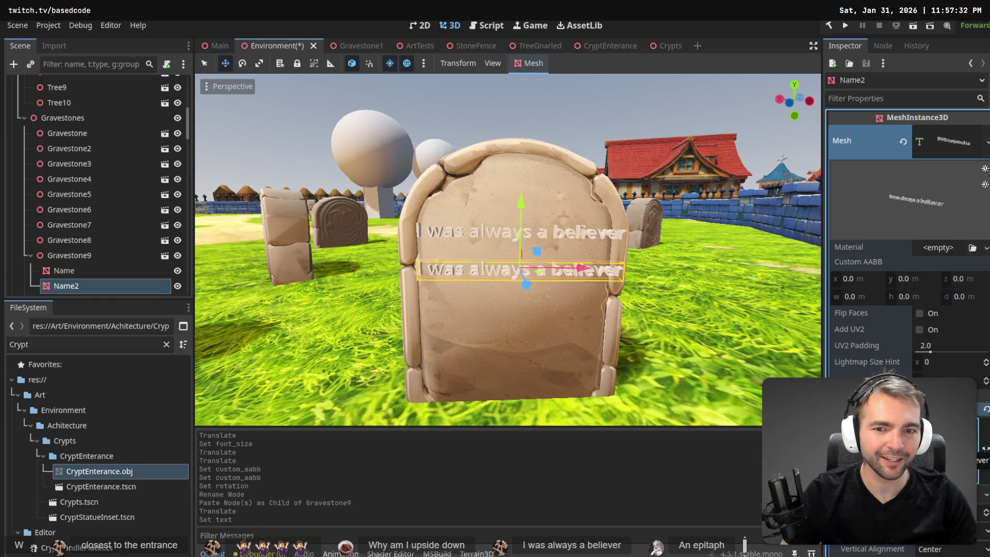
pyautogui.hotkey('ctrl', 'z')
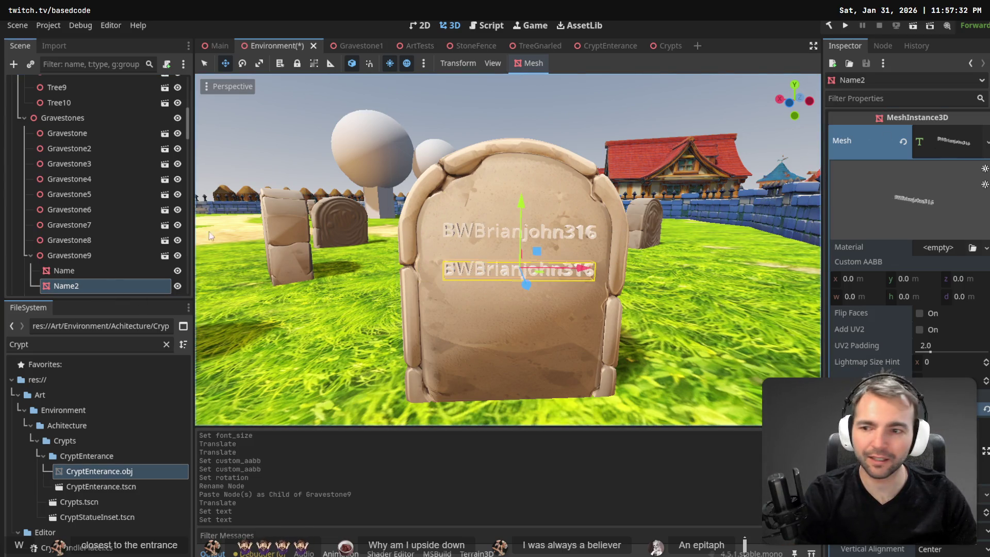
pyautogui.press('Delete')
pyautogui.press('Return')
pyautogui.rightClick(60, 254)
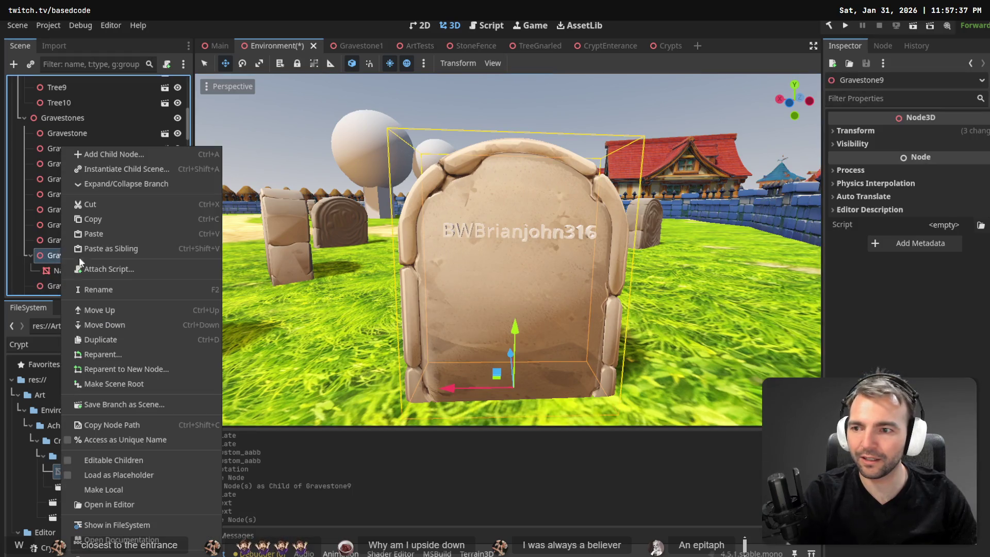
# - Add a MeshInstance3D child to Gravestone9 and name it Epitaph
pyautogui.click(135, 153)
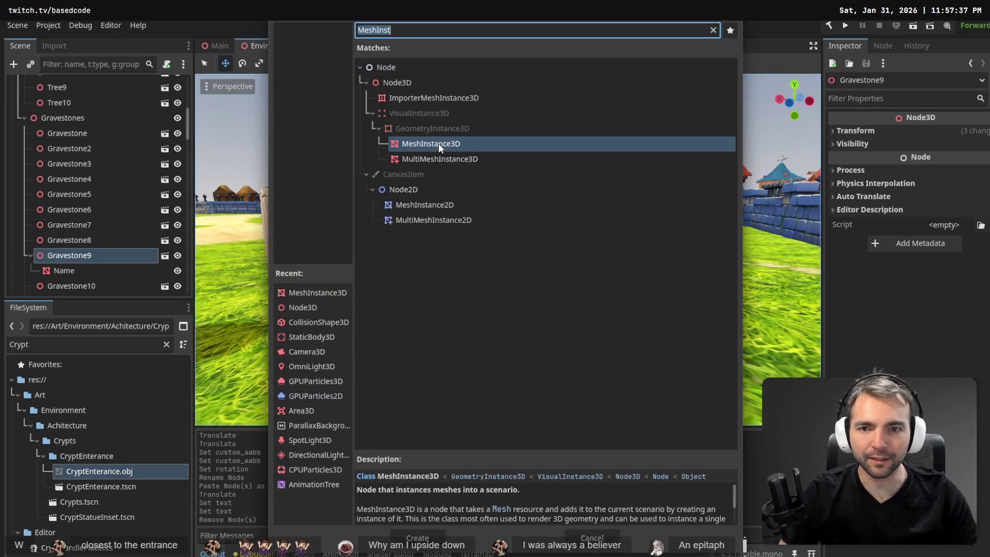
pyautogui.doubleClick(438, 143)
pyautogui.click(99, 286)
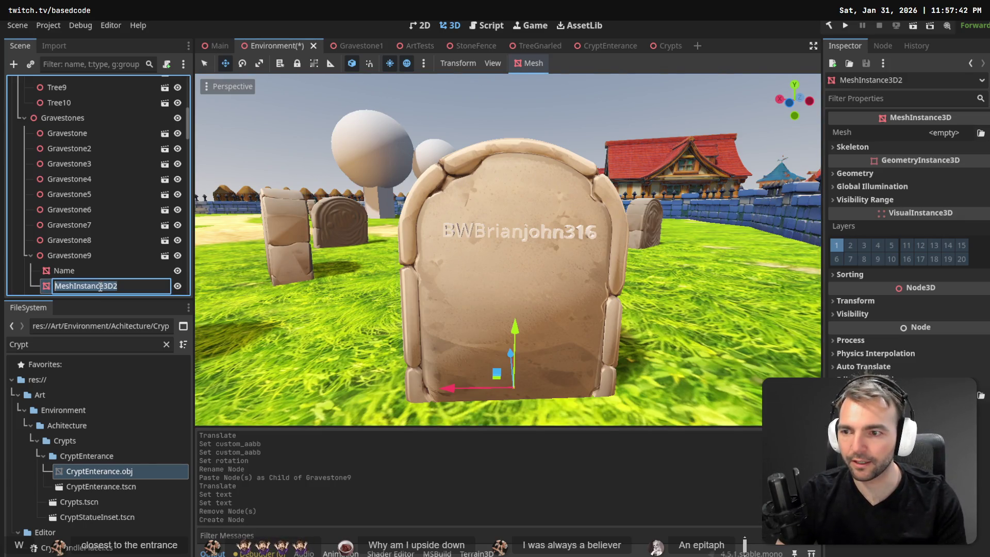
pyautogui.write('I was always a believer')
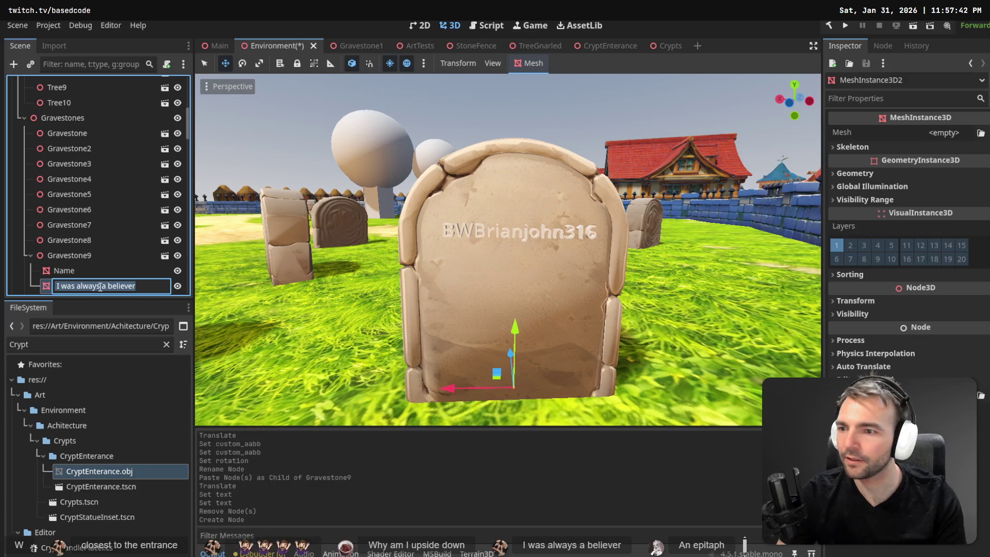
pyautogui.write('Epitaph')
pyautogui.press('Return')
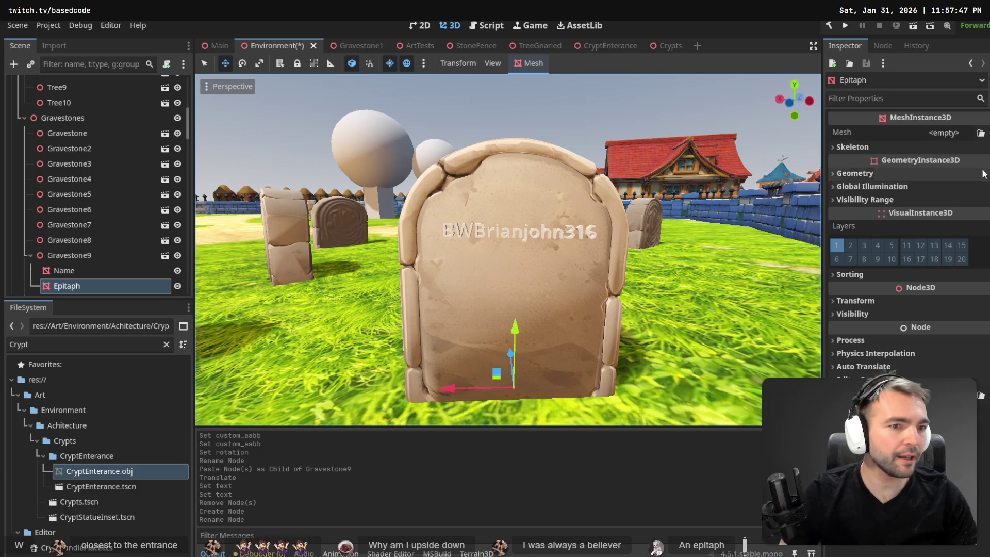
# - Give Epitaph a TextMesh reading "I was always a believer"
pyautogui.click(951, 132)
pyautogui.press('Escape')
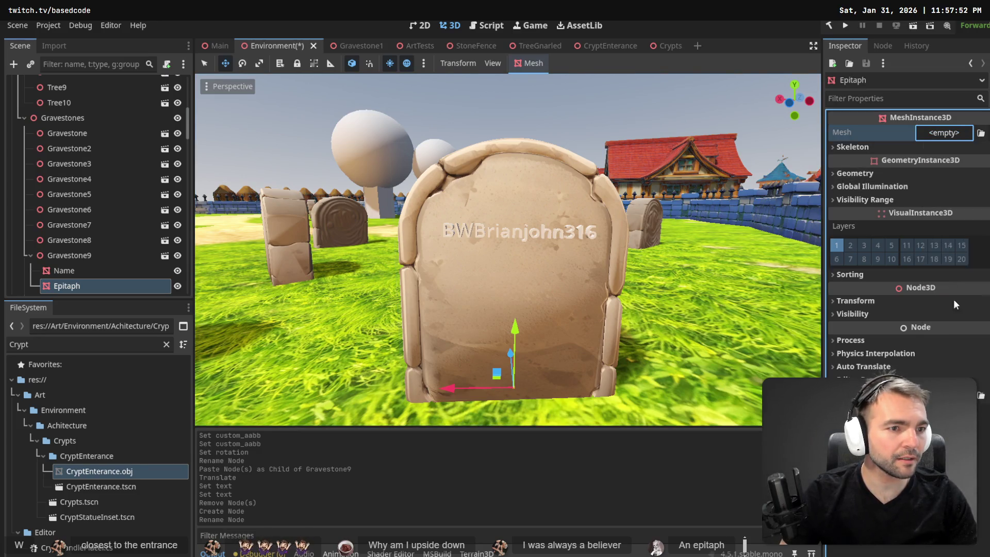
pyautogui.click(961, 137)
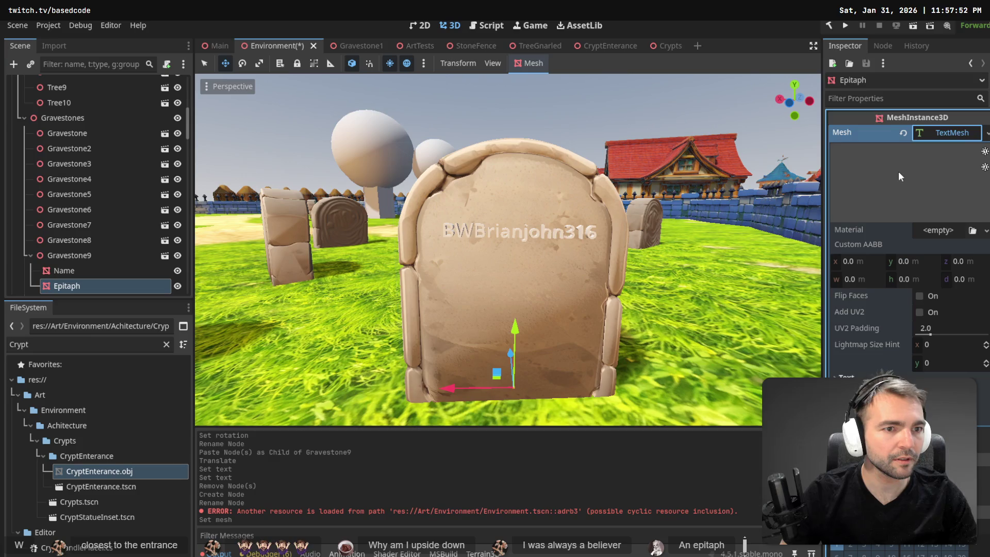
pyautogui.click(877, 377)
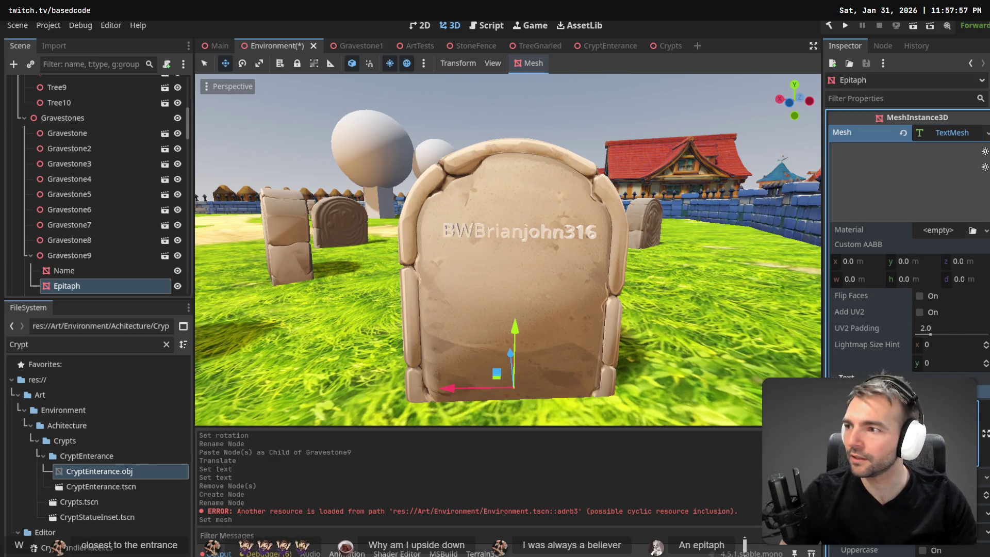
pyautogui.write('R')
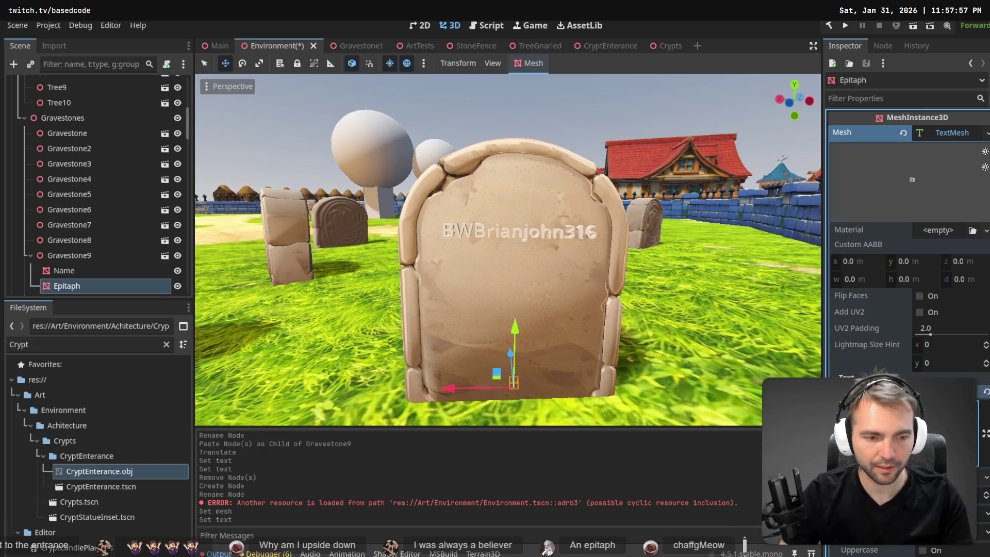
pyautogui.hotkey('ctrl', 'v')
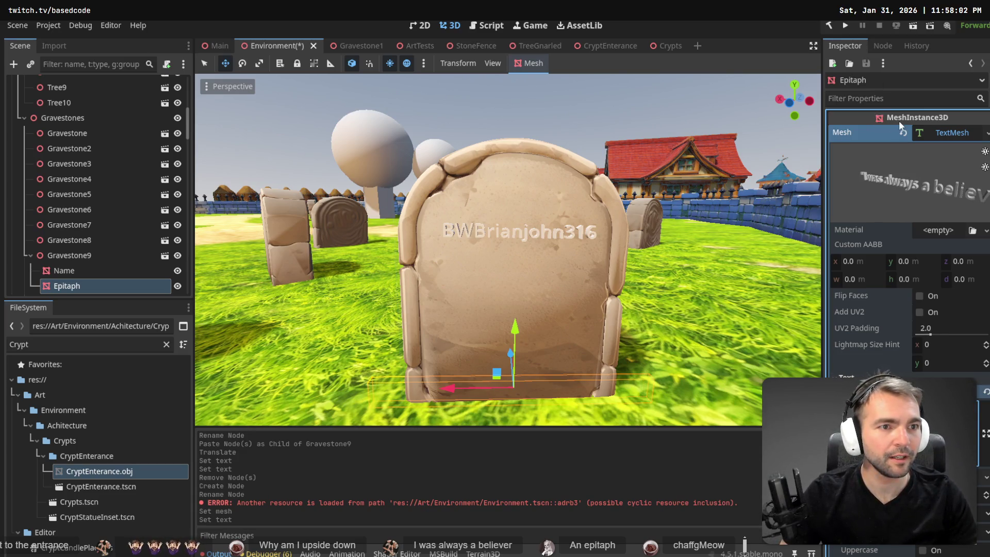
pyautogui.scroll(-5, 900, 125)
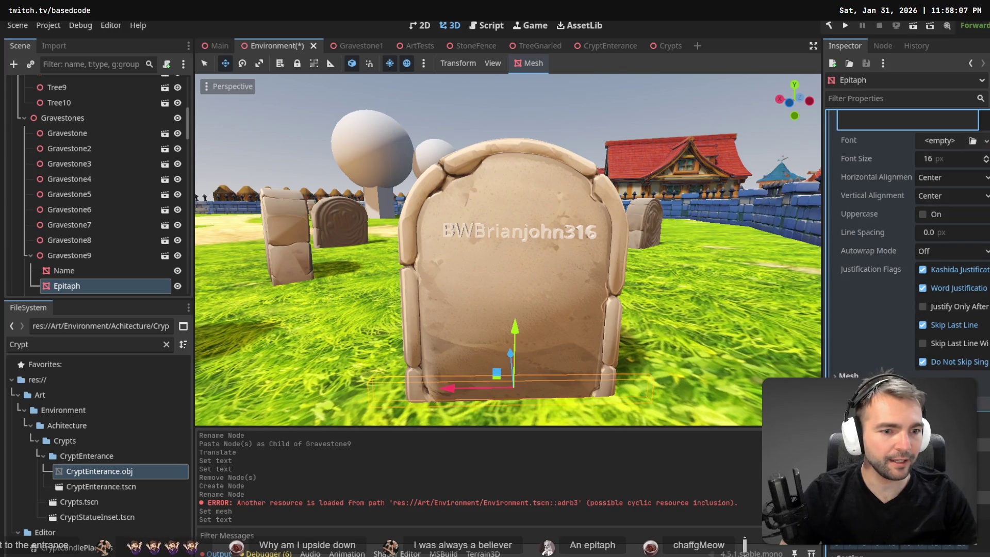
pyautogui.scroll(5, 886, 261)
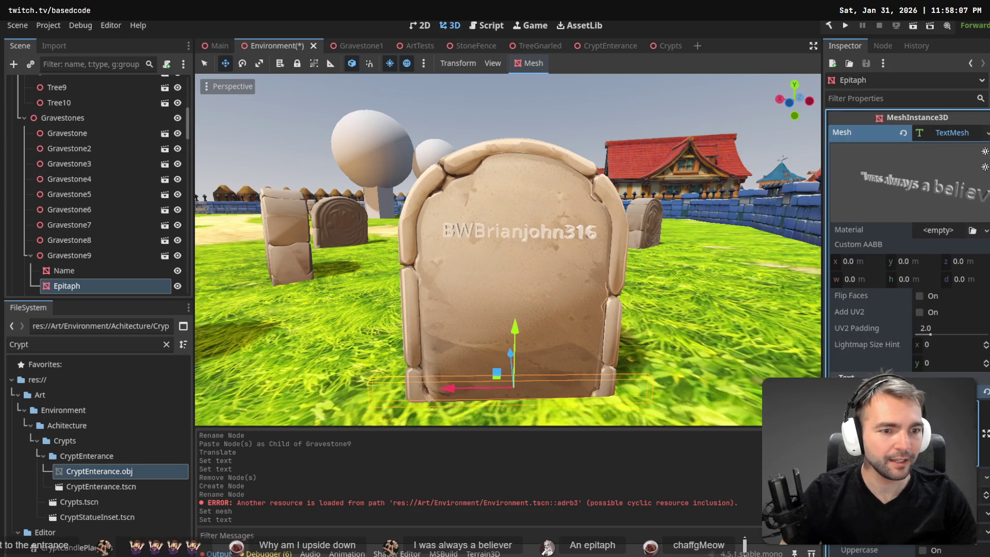
pyautogui.scroll(-3, 908, 232)
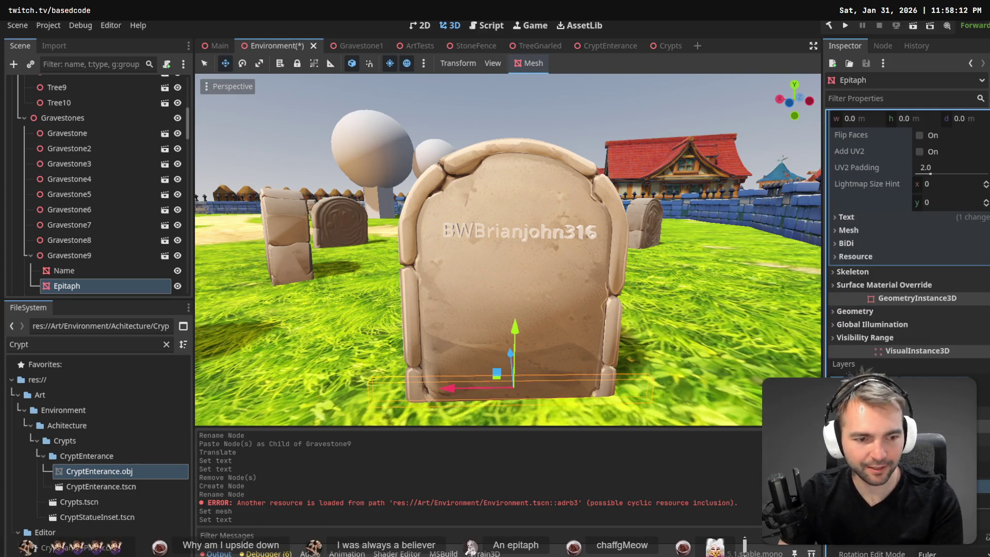
# - Turn the epitaph 180° and move it onto the stone's front face
pyautogui.press('Return')
pyautogui.moveTo(520, 336); pyautogui.dragTo(517, 303)
pyautogui.moveTo(521, 338)
pyautogui.mouseDown()
pyautogui.moveTo(538, 361)
pyautogui.moveTo(534, 353)
pyautogui.mouseUp()
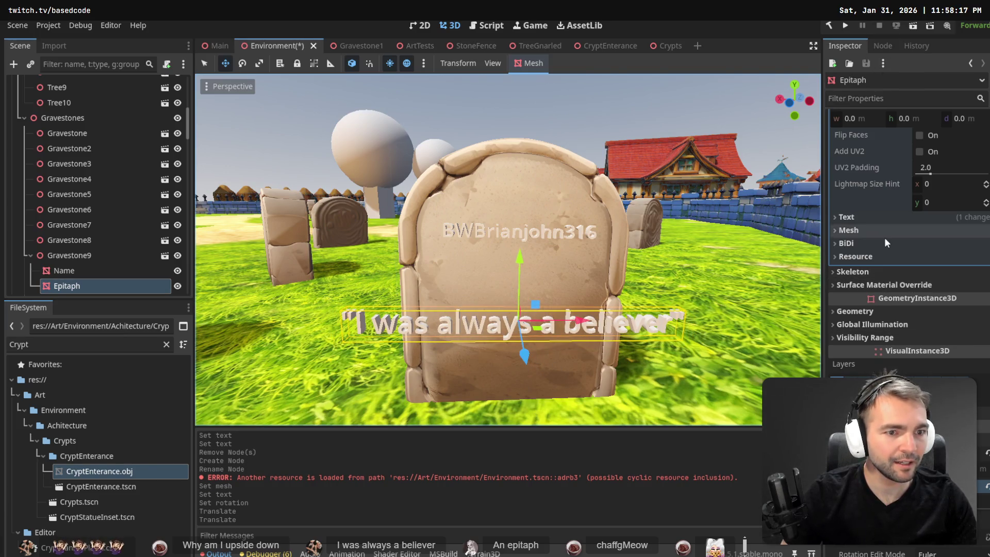
# - Set the epitaph's font size to 8 and reposition it higher on the stone
pyautogui.click(853, 218)
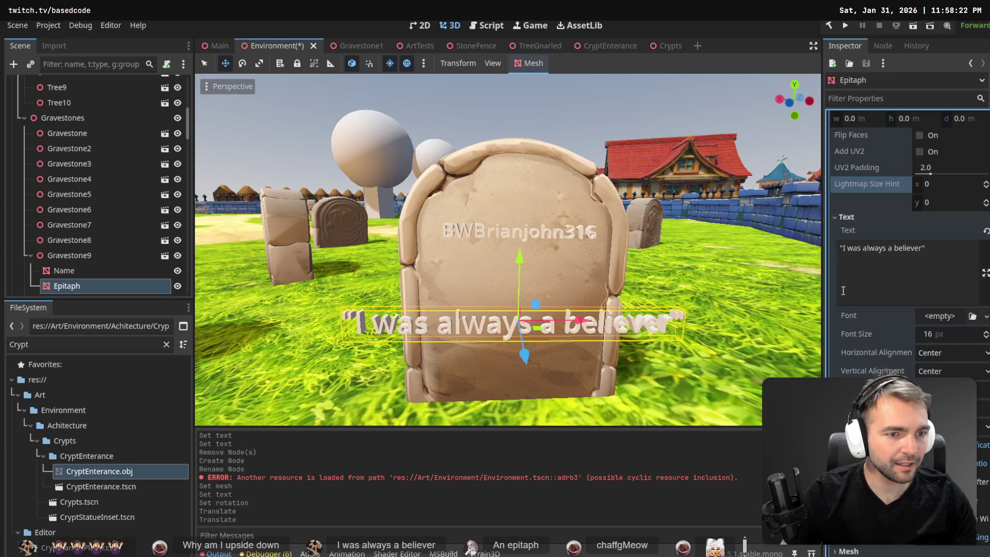
pyautogui.click(938, 336)
pyautogui.write('8')
pyautogui.press('Return')
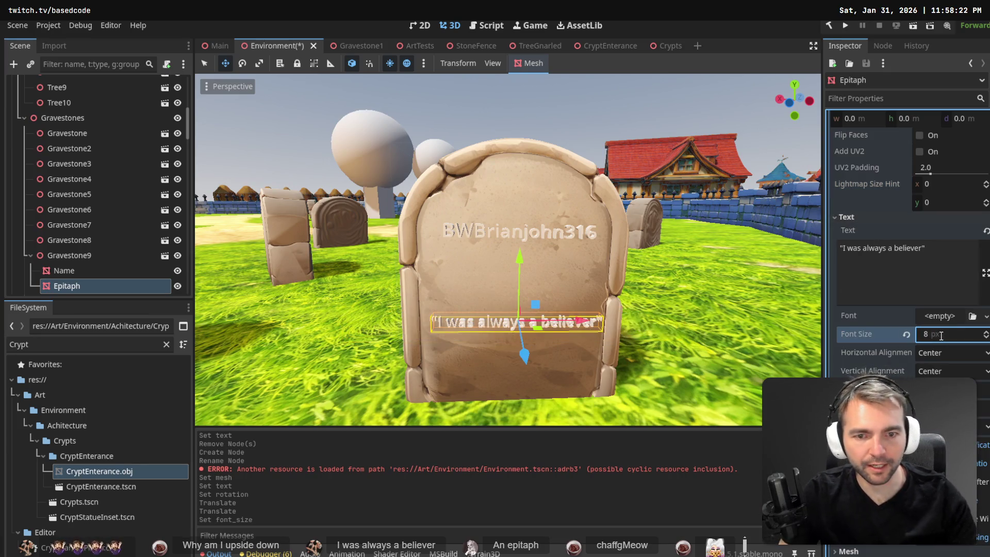
pyautogui.moveTo(521, 255); pyautogui.dragTo(523, 212)
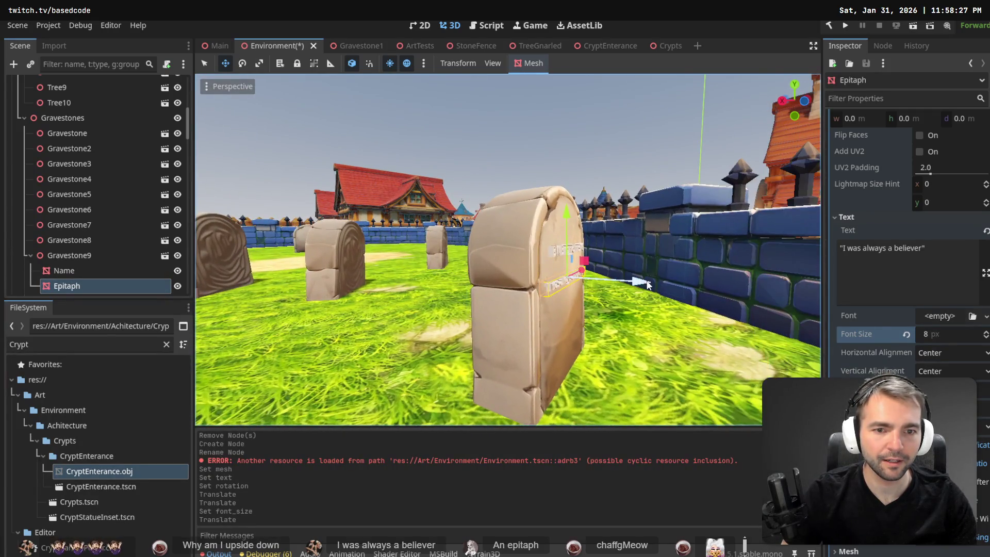
pyautogui.moveTo(648, 285); pyautogui.dragTo(645, 285)
pyautogui.press('f')
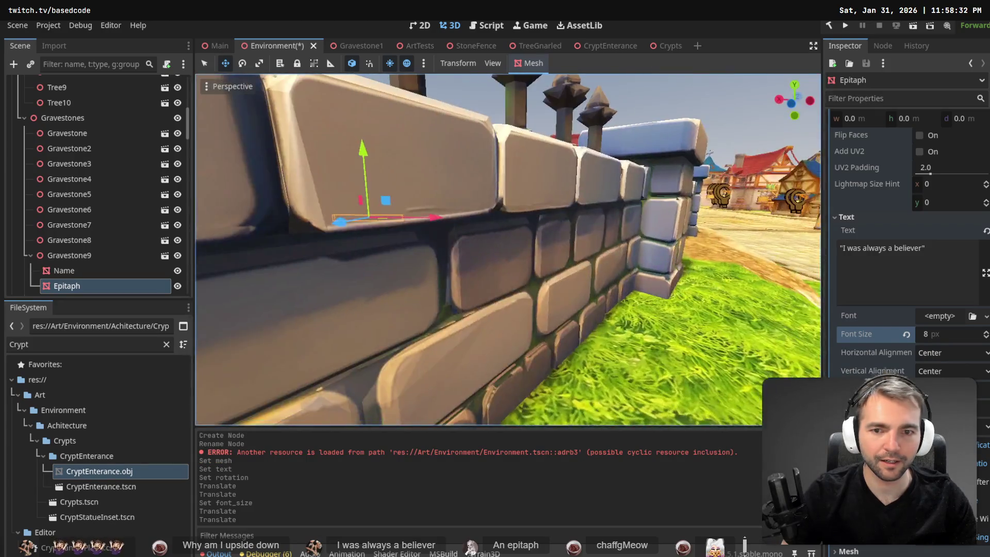
pyautogui.click(607, 135)
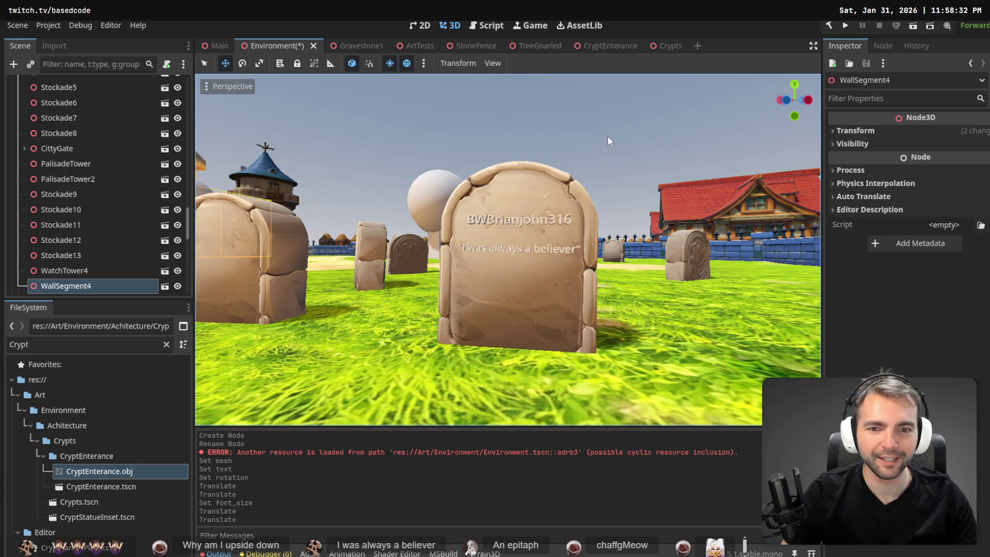
# - Drag the Epitaph text down on Gravestone9, widening the gap below the name
pyautogui.scroll(5, 608, 135)
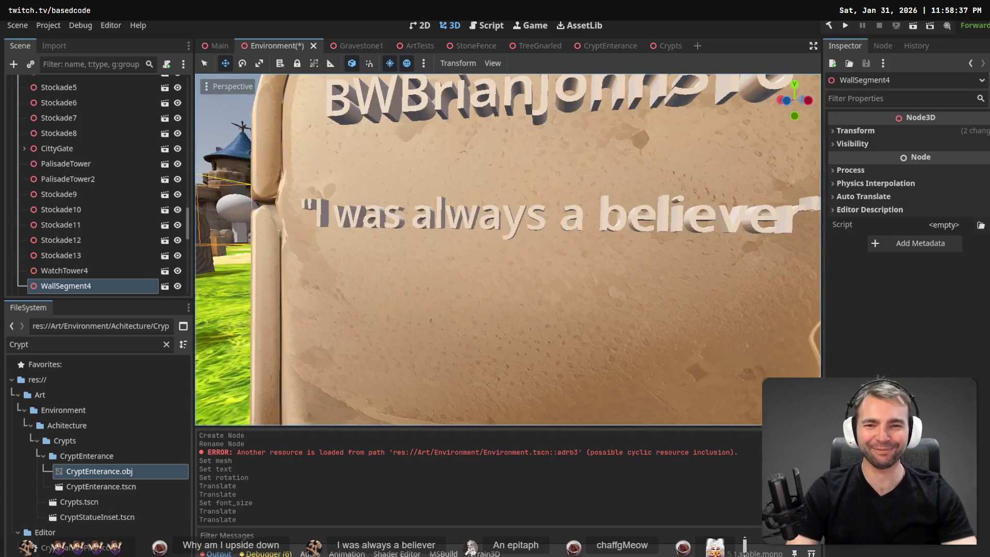
pyautogui.scroll(-4, 608, 135)
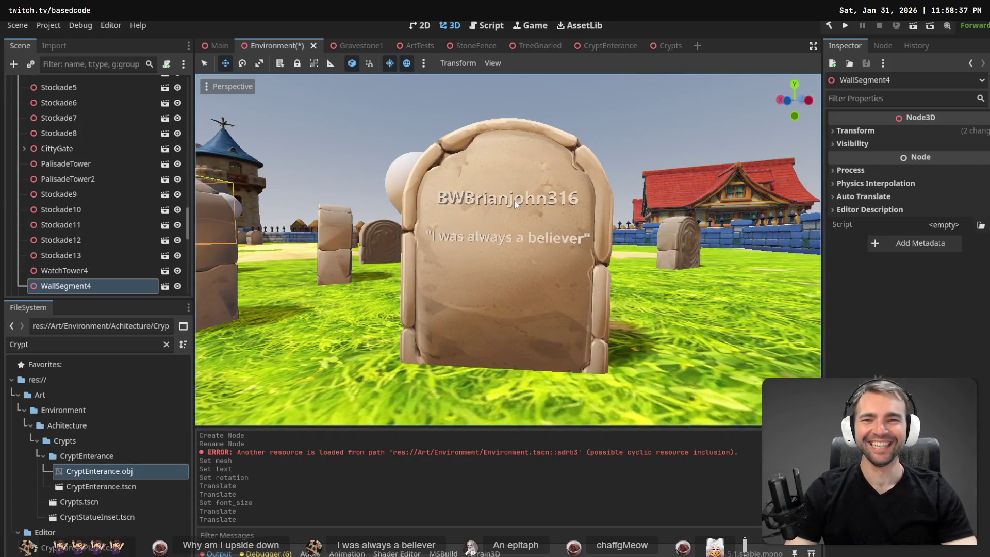
pyautogui.click(515, 201)
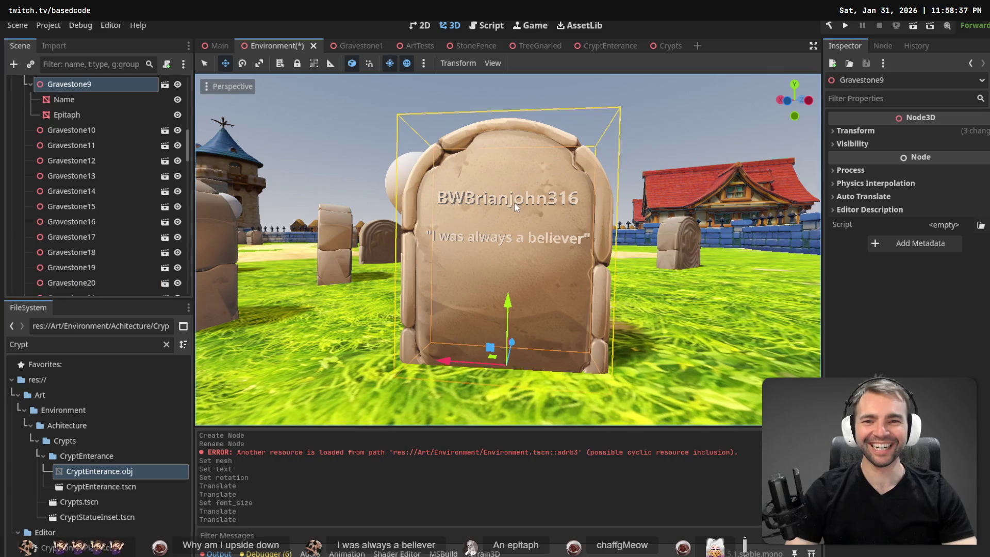
pyautogui.click(68, 114)
pyautogui.moveTo(507, 178)
pyautogui.mouseDown()
pyautogui.moveTo(512, 234)
pyautogui.moveTo(524, 203)
pyautogui.mouseUp()
pyautogui.click(524, 203)
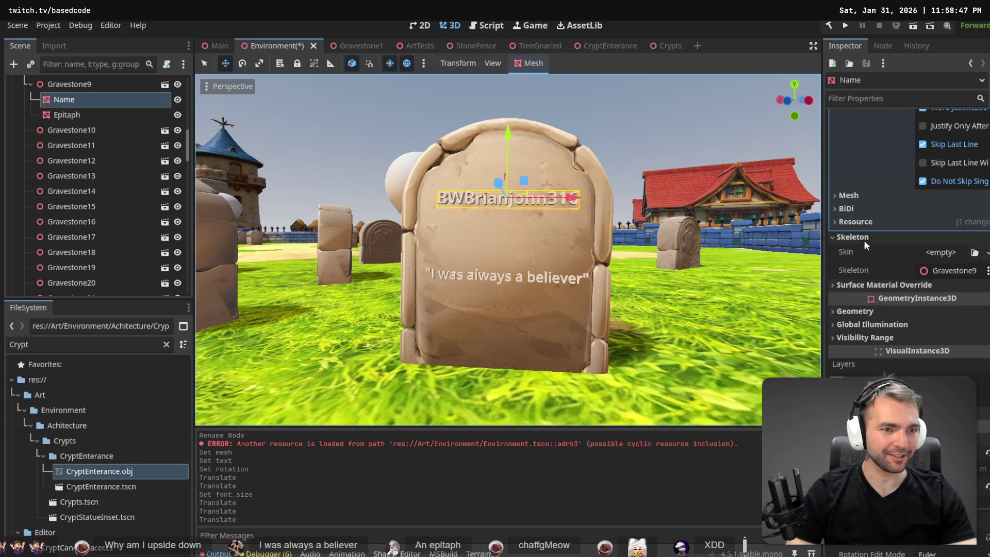
# - Set the Name text's font size to 12, leaving Uppercase switched off
pyautogui.scroll(5, 900, 202)
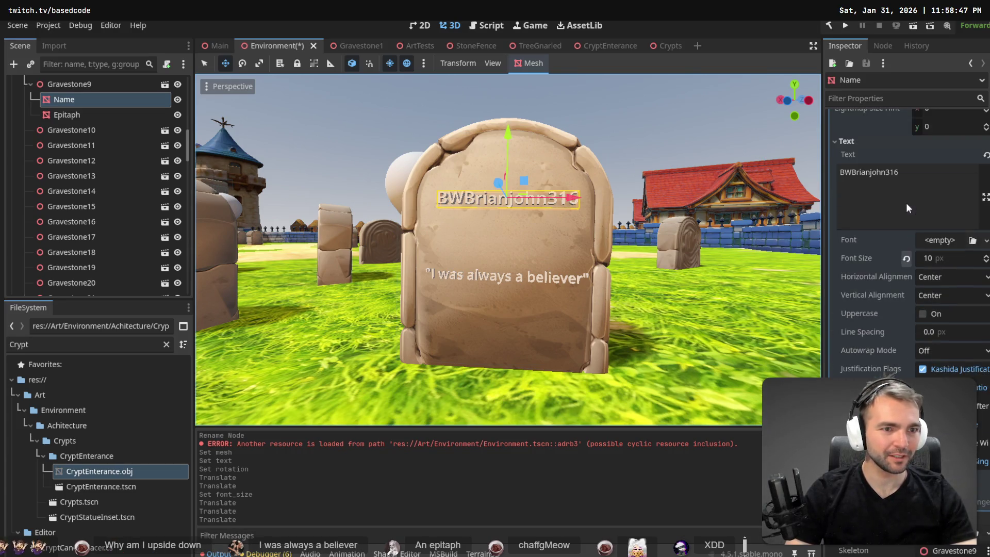
pyautogui.click(929, 258)
pyautogui.write('12')
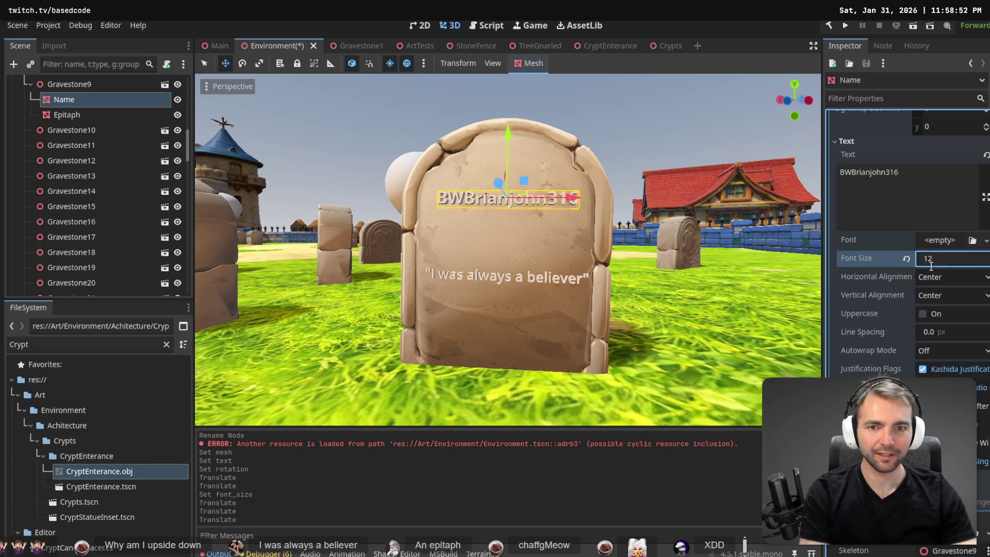
pyautogui.press('Return')
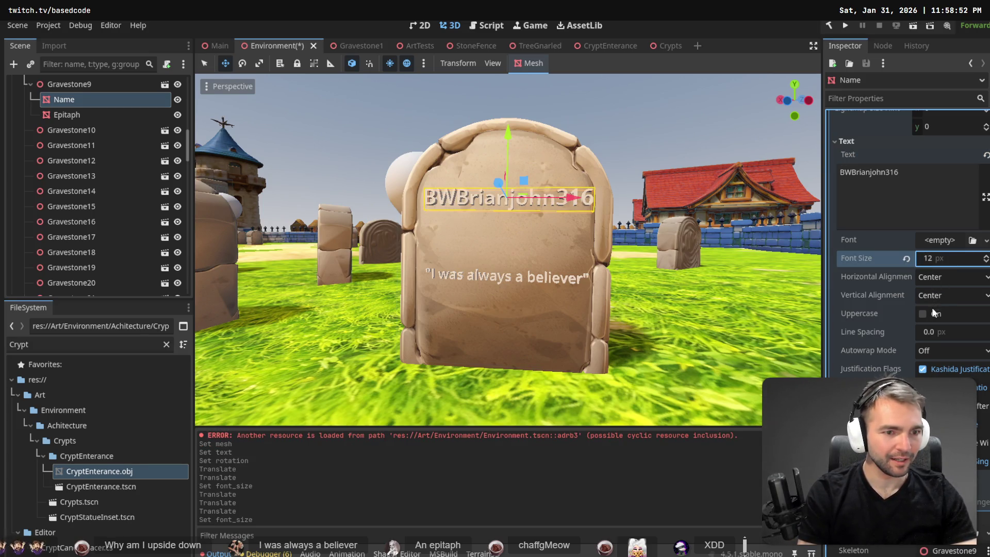
pyautogui.click(923, 313)
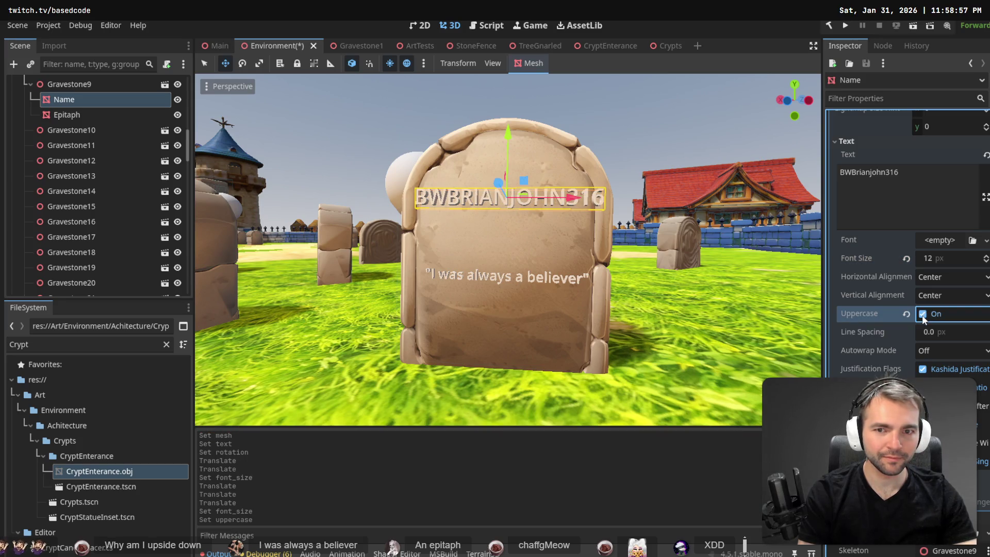
pyautogui.click(922, 316)
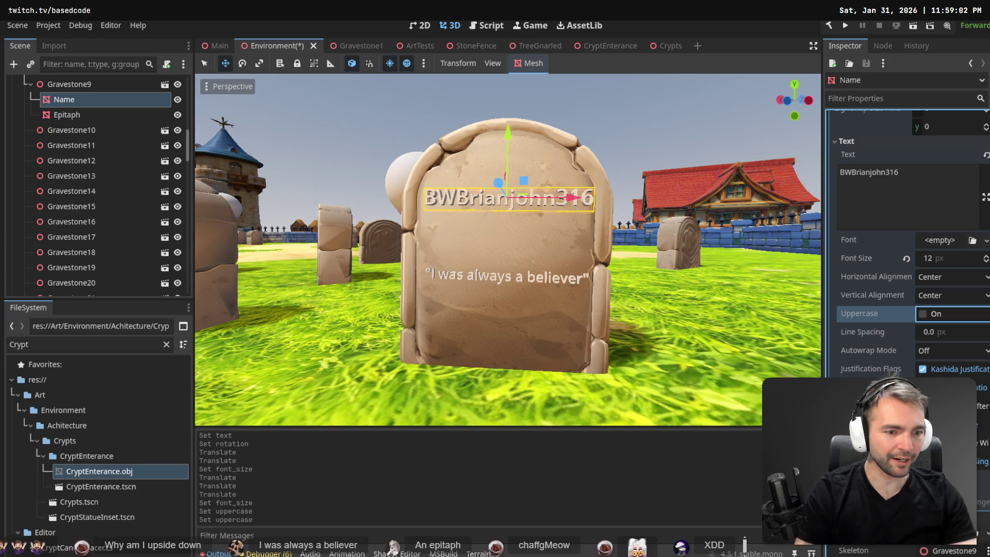
pyautogui.click(618, 121)
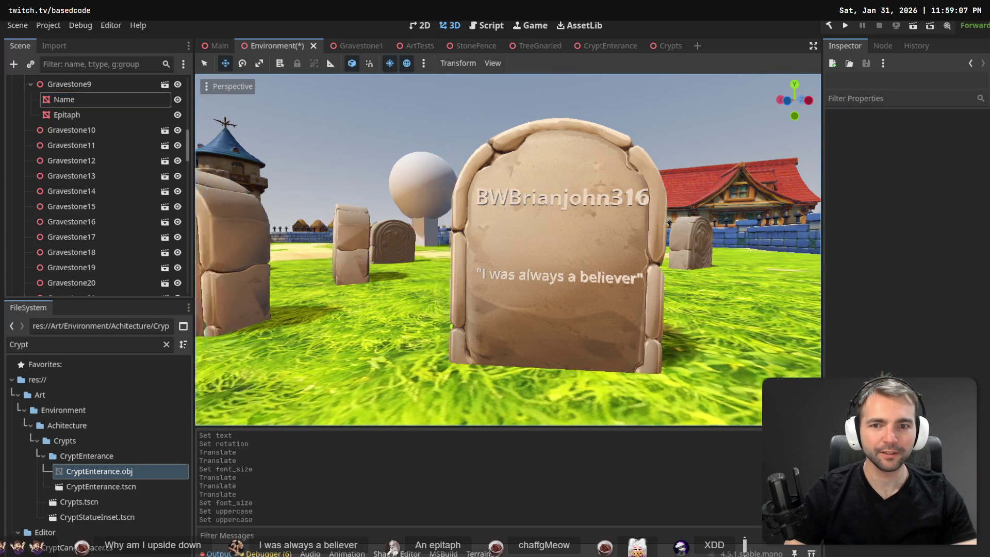
# - Nudge Gravestone9's Name text in depth onto the stone's face
pyautogui.press('w')
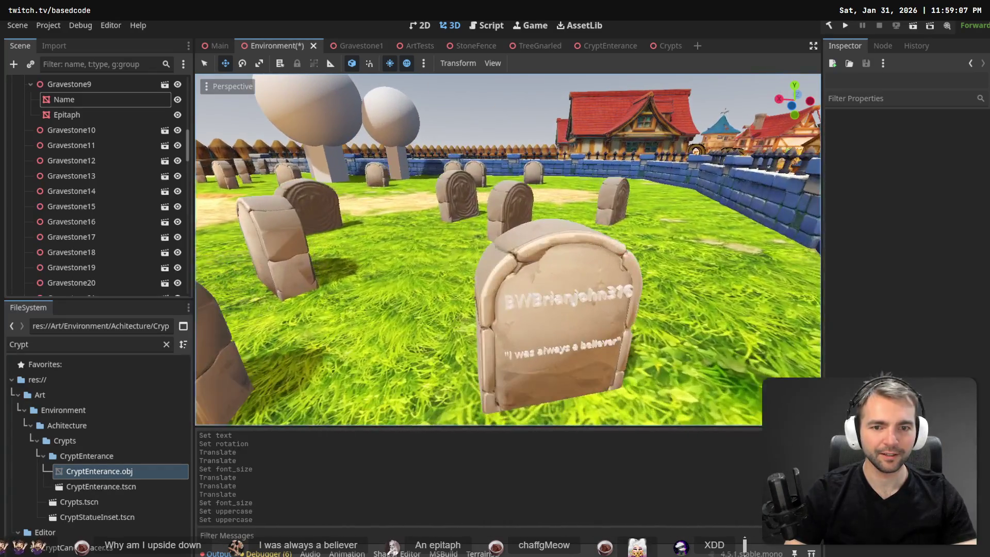
pyautogui.click(563, 308)
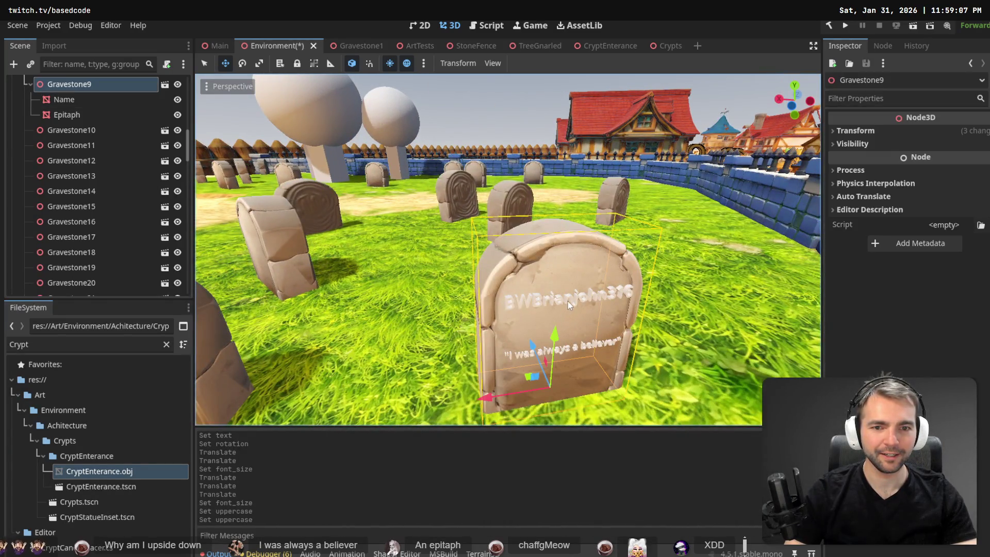
pyautogui.click(72, 99)
pyautogui.moveTo(605, 338); pyautogui.dragTo(607, 341)
pyautogui.click(550, 100)
# - Fly the editor camera up close to the engraved gravestone
pyautogui.press('s')
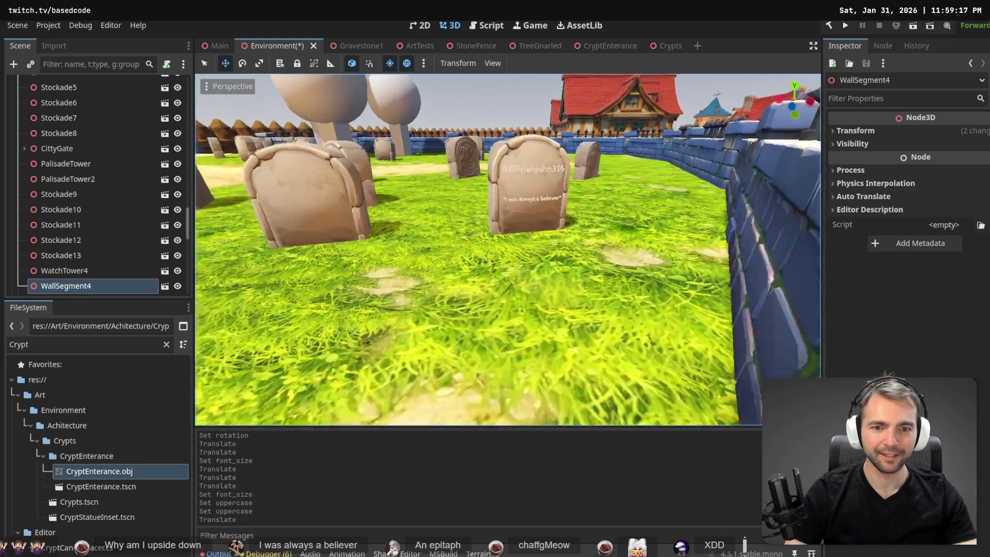
pyautogui.press('w')
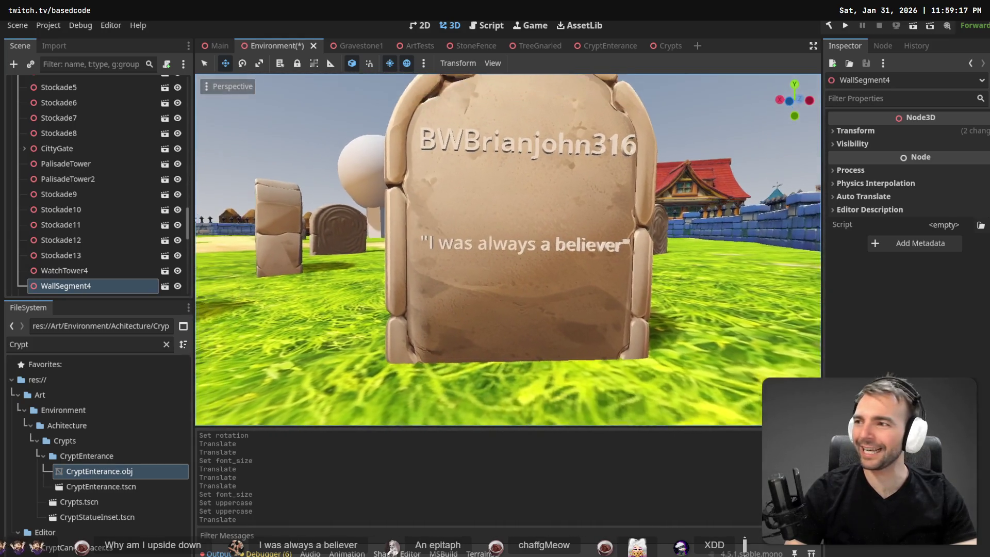
pyautogui.press('e')
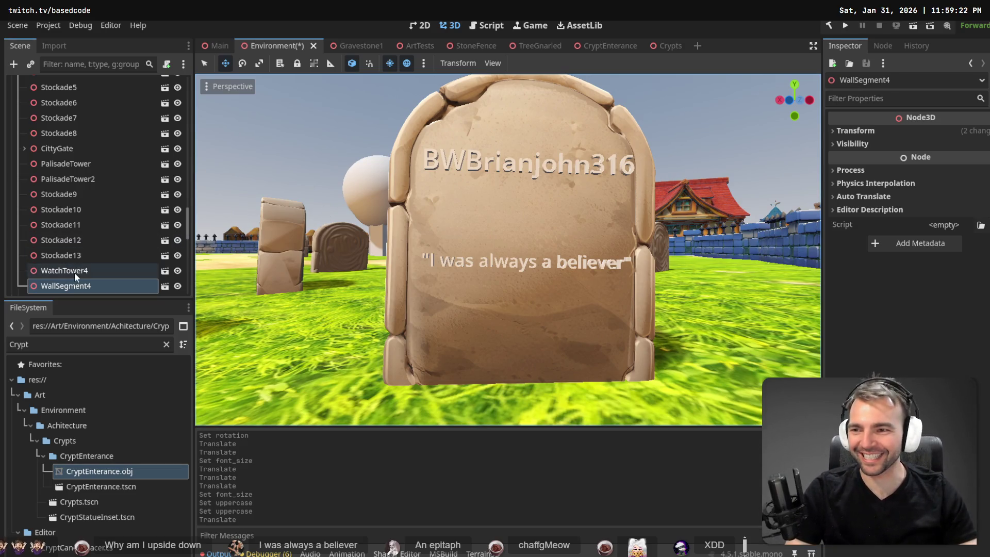
pyautogui.scroll(-3, 97, 265)
pyautogui.click(518, 266)
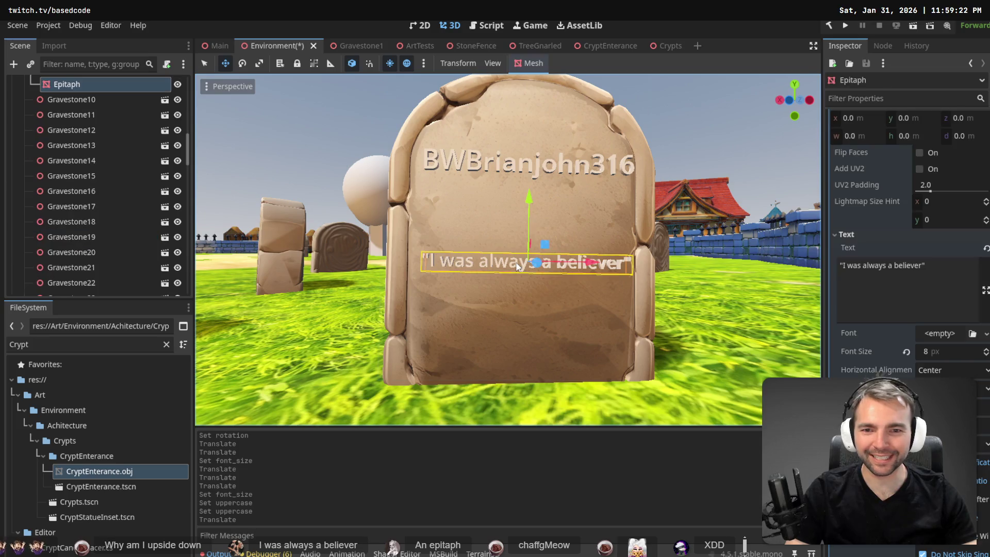
# - Raise the epitaph under the name, then lower both texts together on the stone
pyautogui.moveTo(525, 200); pyautogui.dragTo(538, 156)
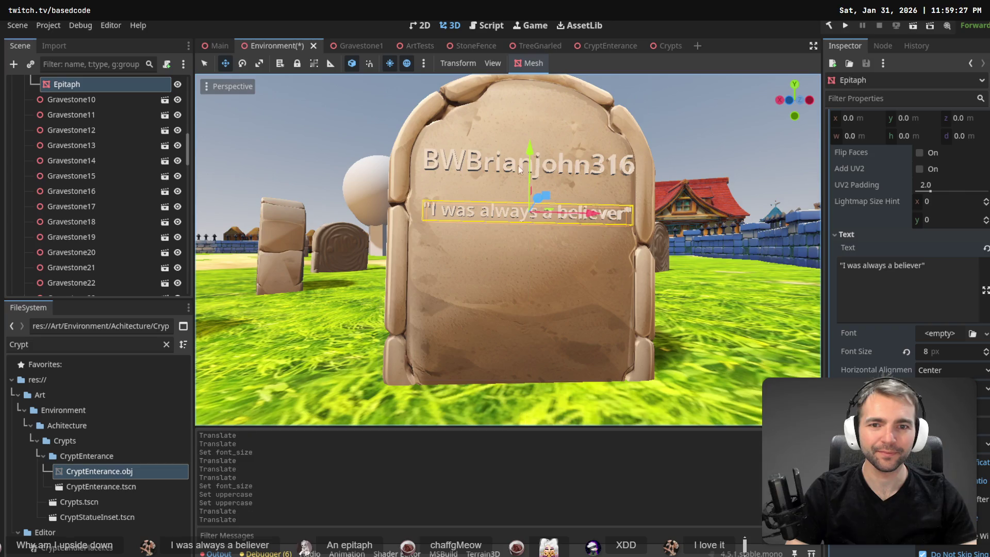
pyautogui.scroll(3, 178, 162)
pyautogui.keyDown('ctrl'); pyautogui.click(64, 122); pyautogui.keyUp('ctrl')
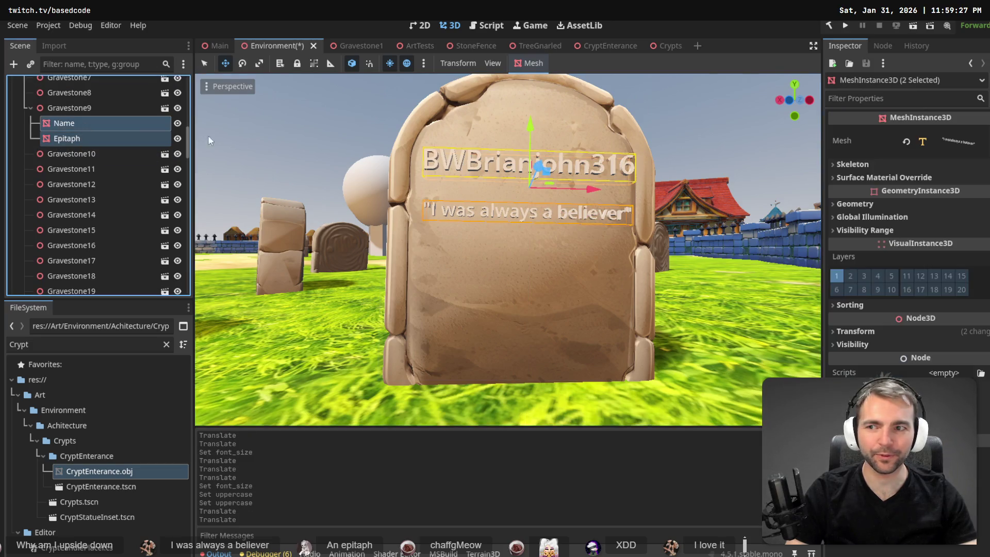
pyautogui.moveTo(527, 121); pyautogui.dragTo(531, 143)
pyautogui.click(723, 108)
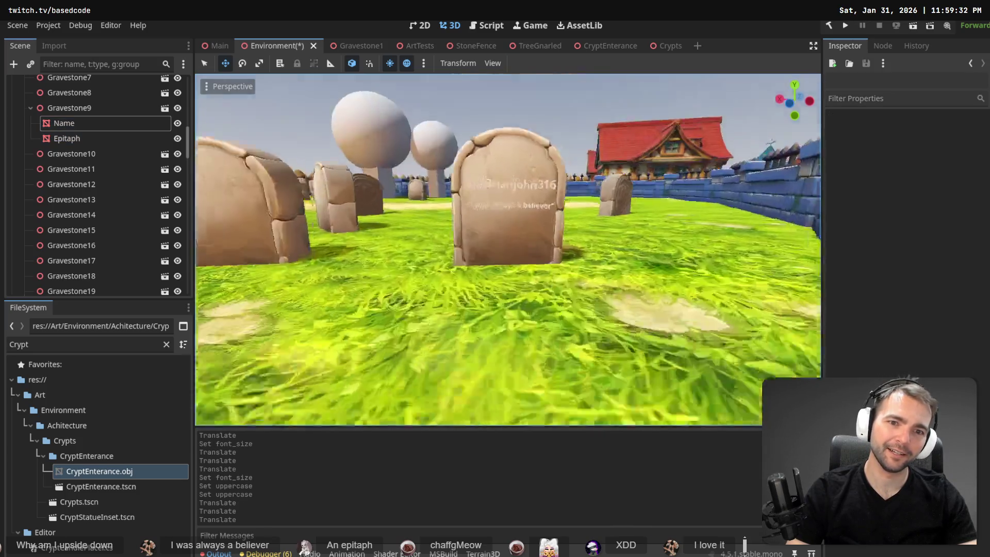
# - Save the Environment scene and run the game with F5
pyautogui.hotkey('ctrl', 's')
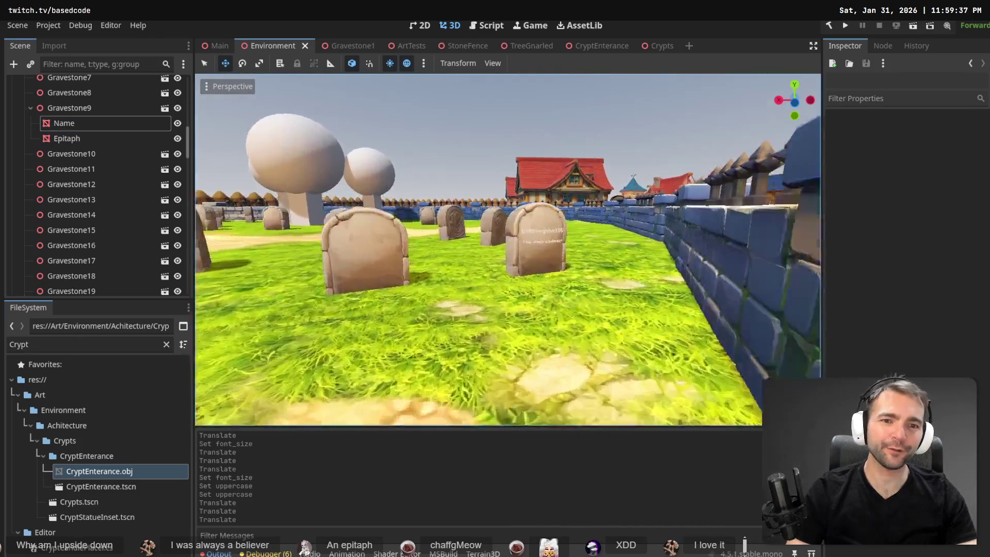
pyautogui.press('w')
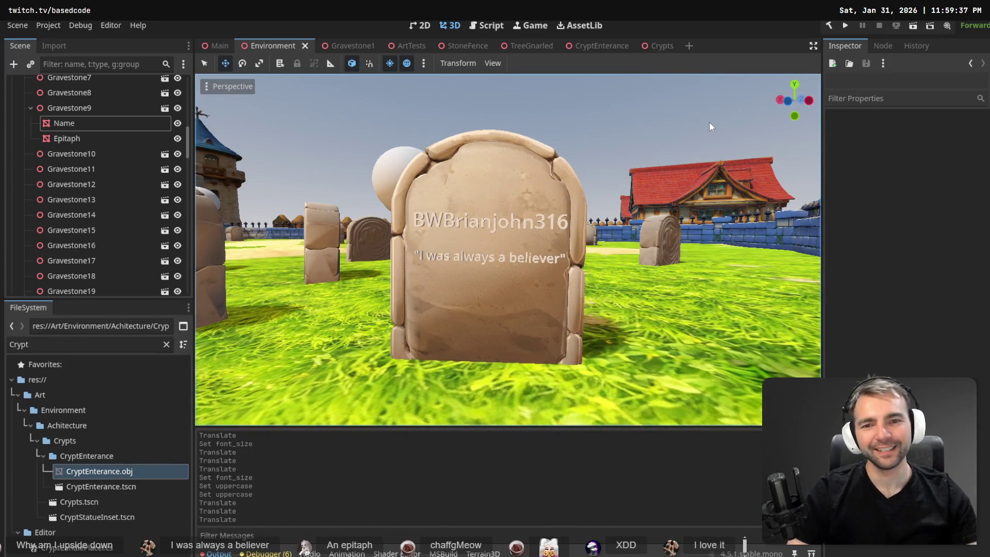
pyautogui.press('s')
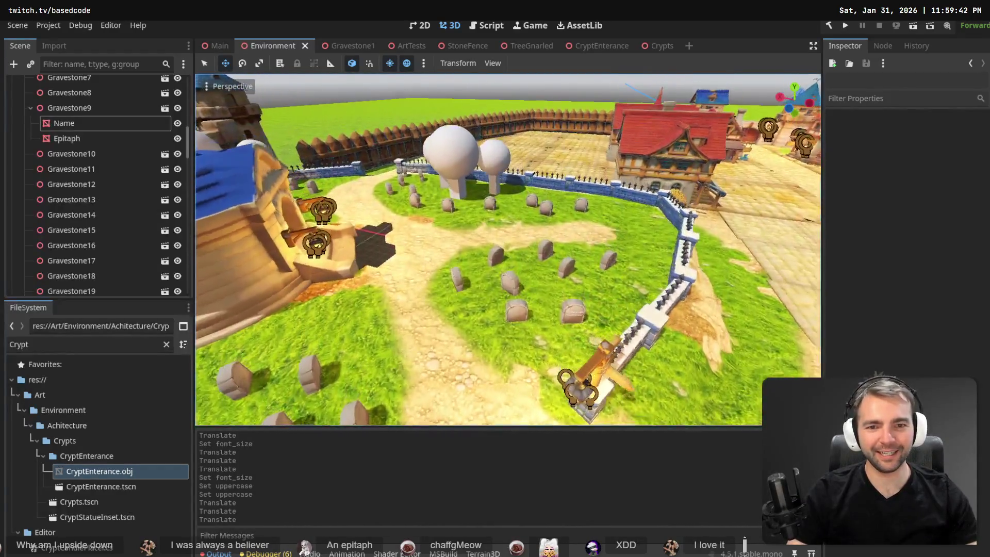
pyautogui.press('F5')
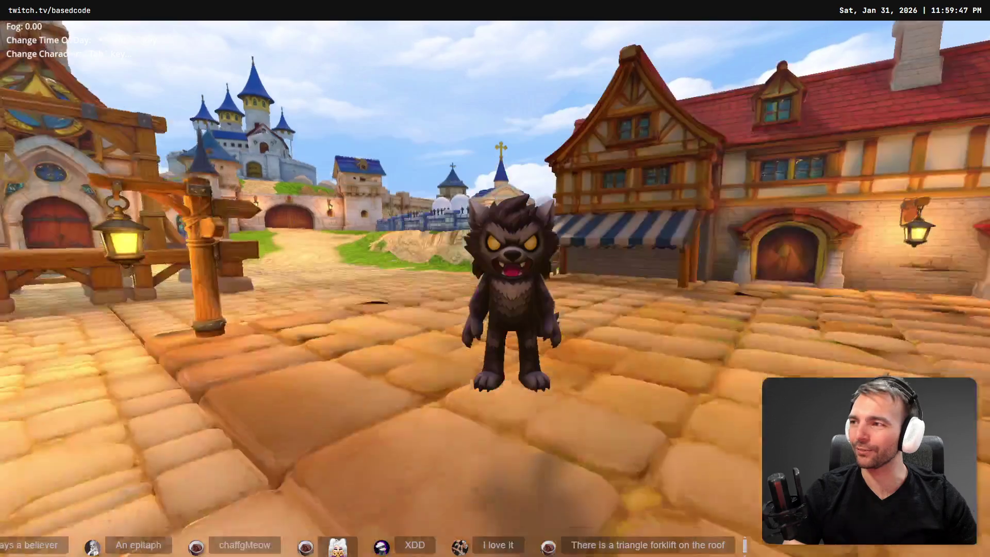
# - Walk the werewolf through town and into the graveyard to view the engraved gravestone
pyautogui.press('w')
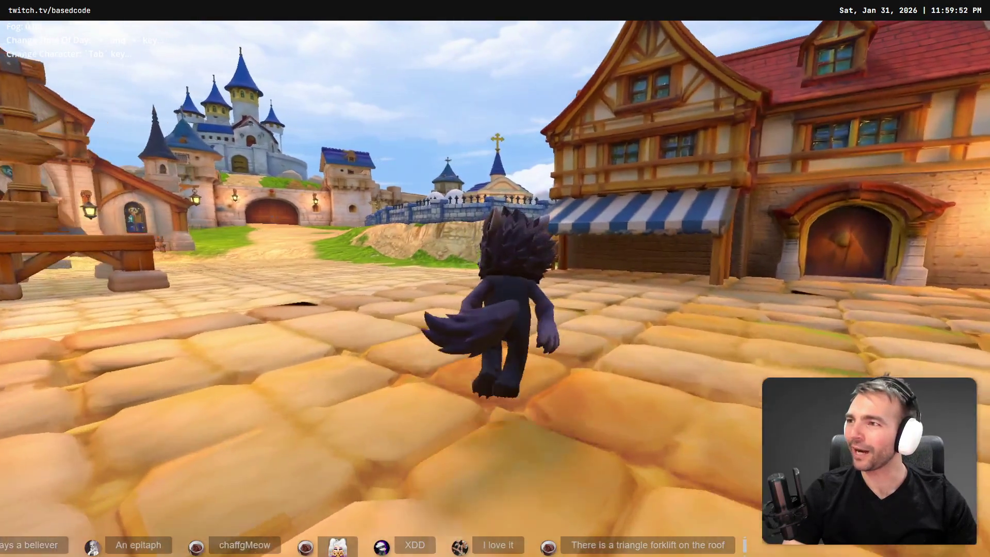
pyautogui.press('w')
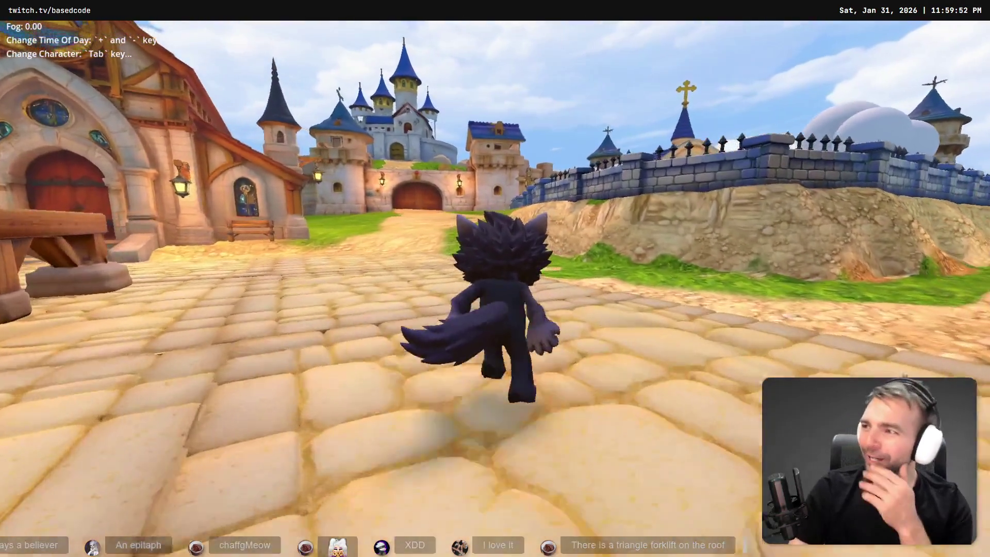
pyautogui.press('w')
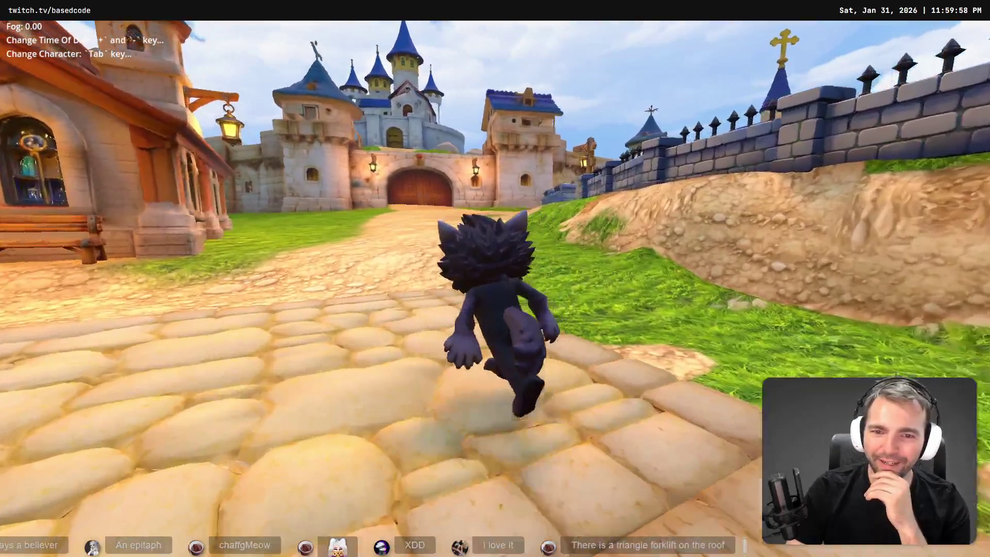
pyautogui.press('w')
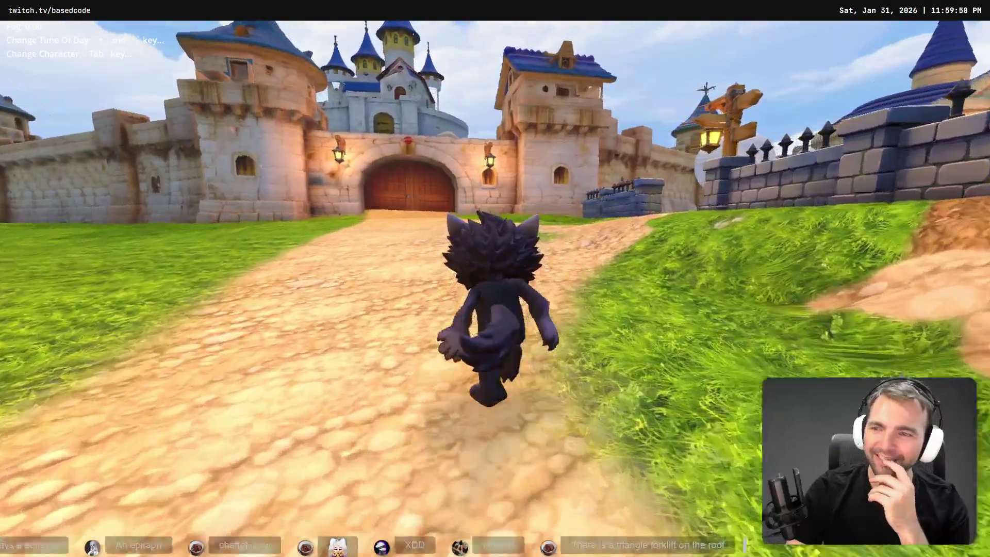
pyautogui.press('w')
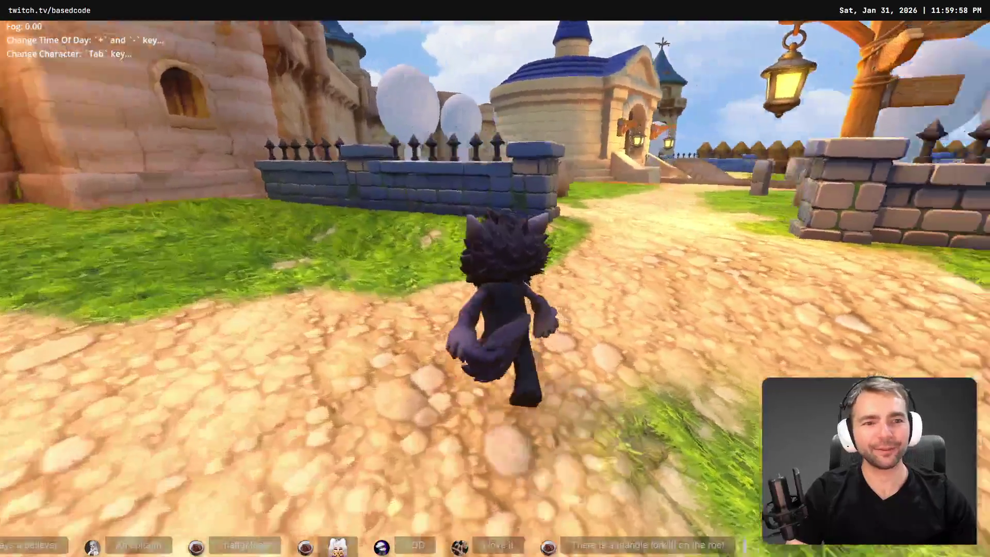
pyautogui.press('w')
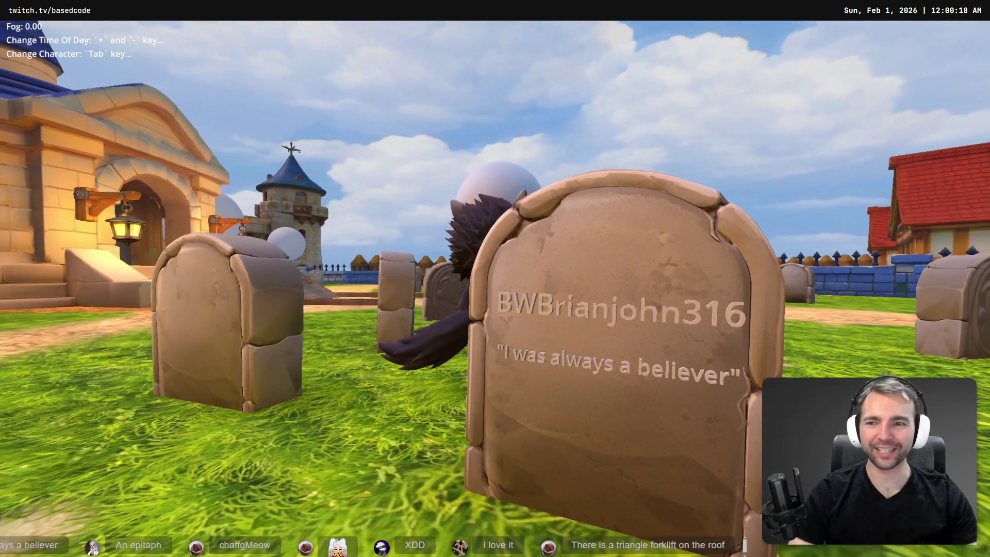
pyautogui.press('s')
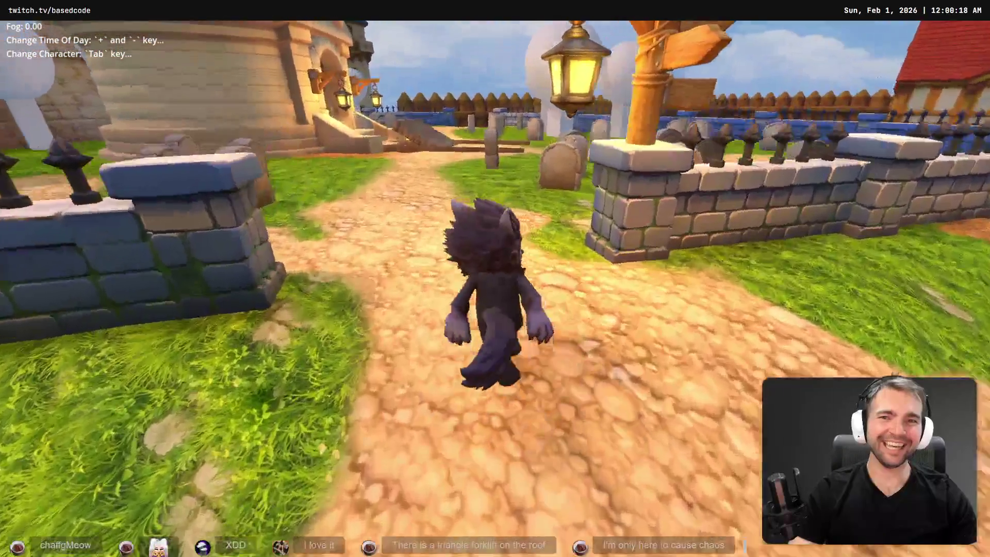
pyautogui.press('d')
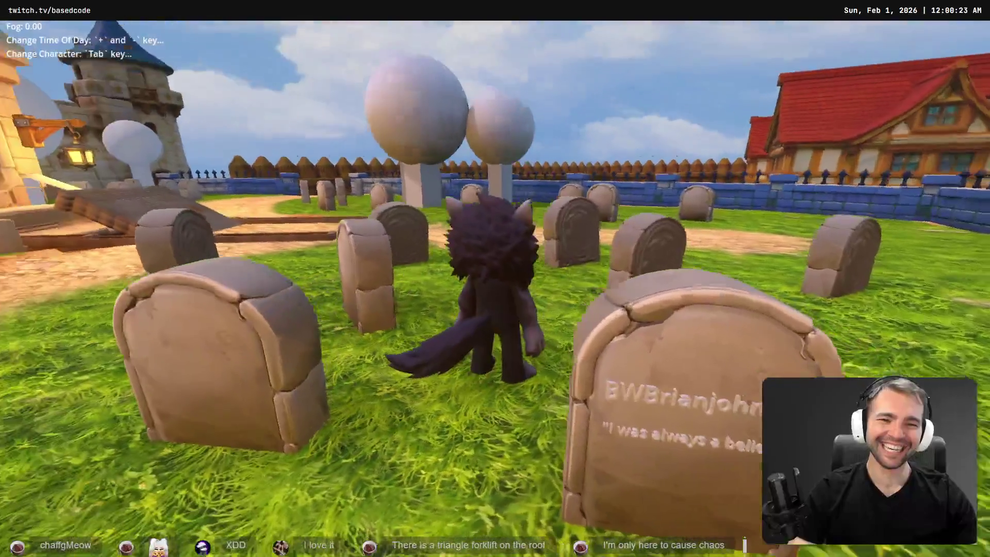
pyautogui.press('a')
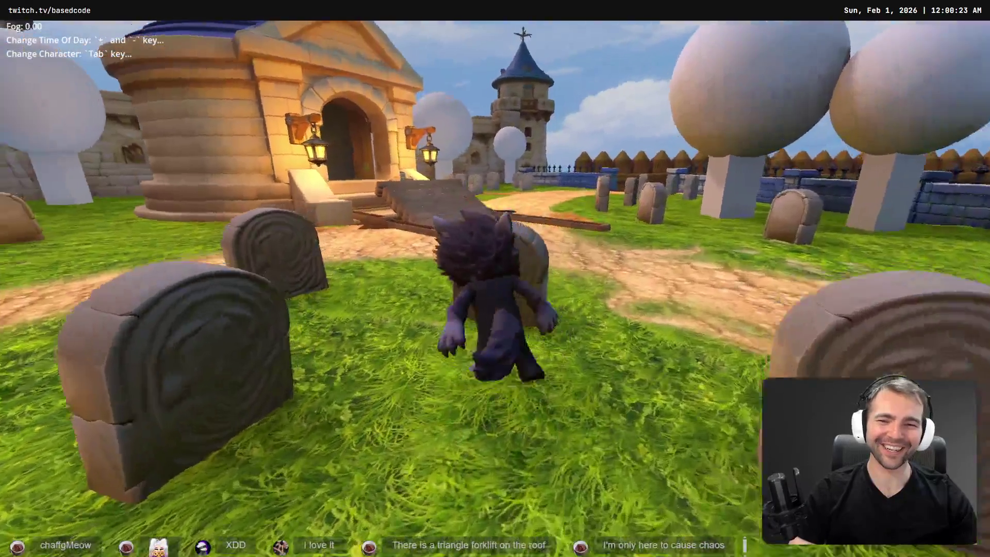
pyautogui.press('s')
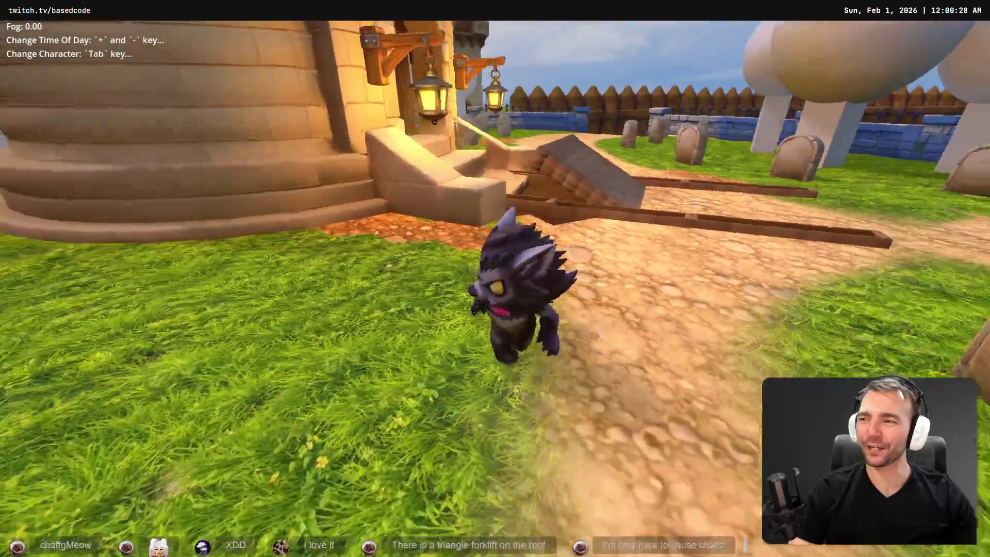
pyautogui.press('s')
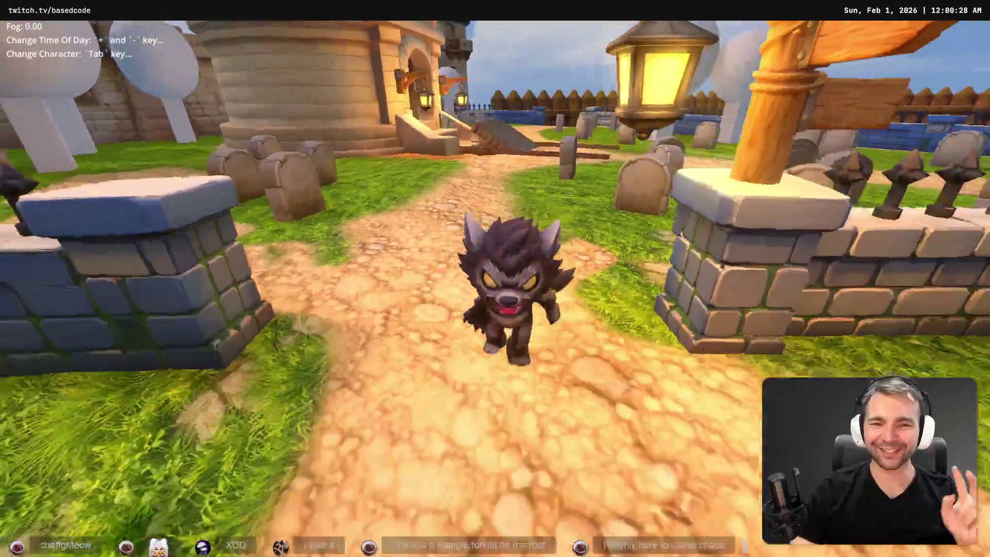
pyautogui.press('w')
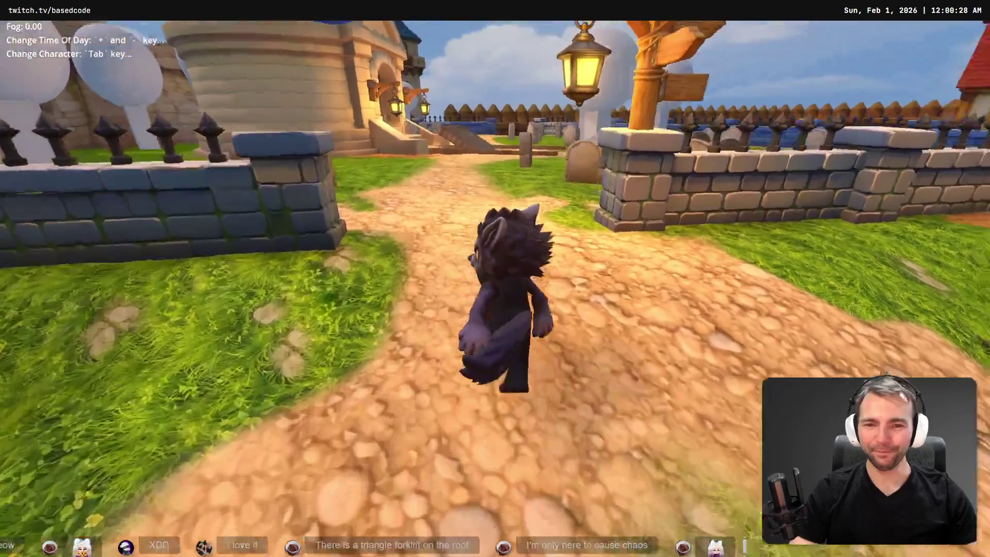
pyautogui.press('d')
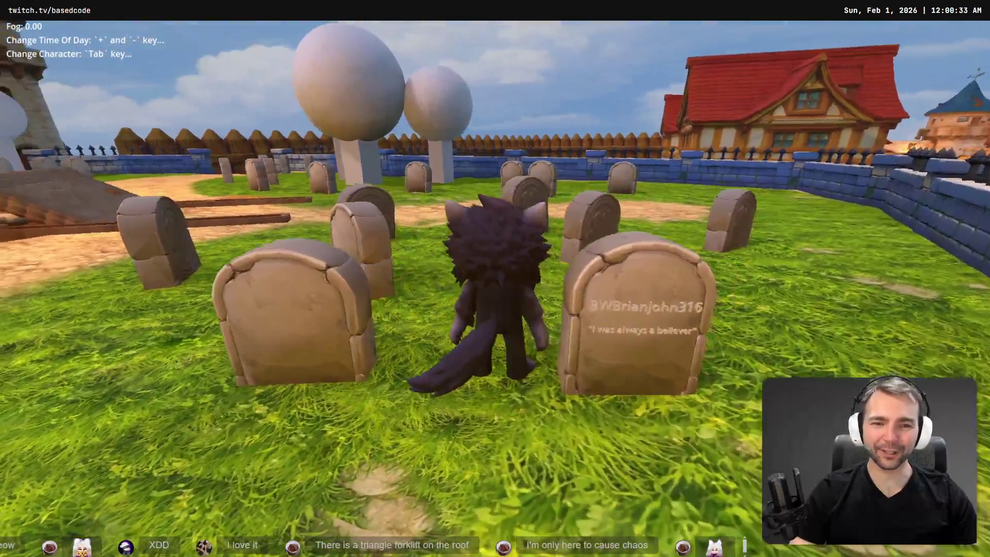
pyautogui.press('a')
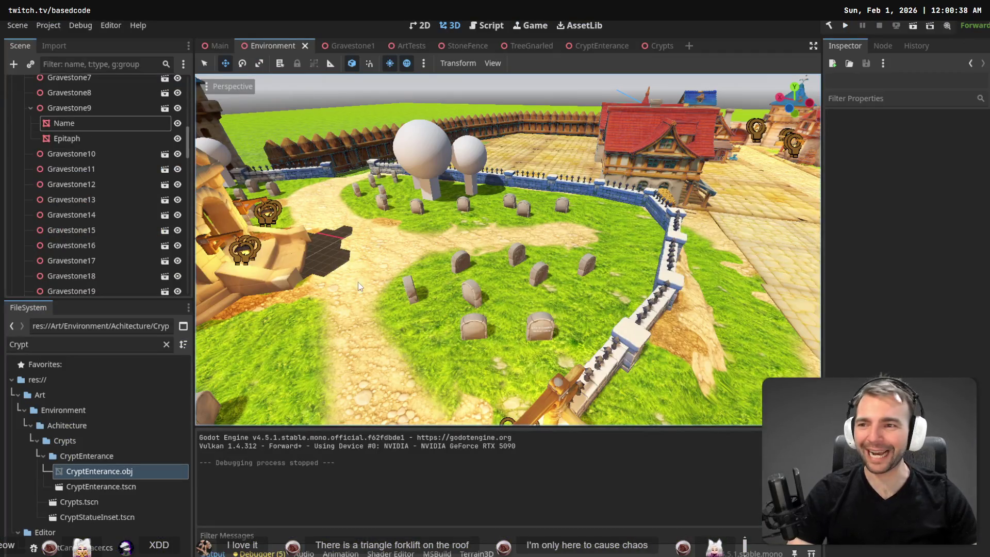
# - Shift the Name and Epitaph texts slightly left and save the scene
pyautogui.press('w')
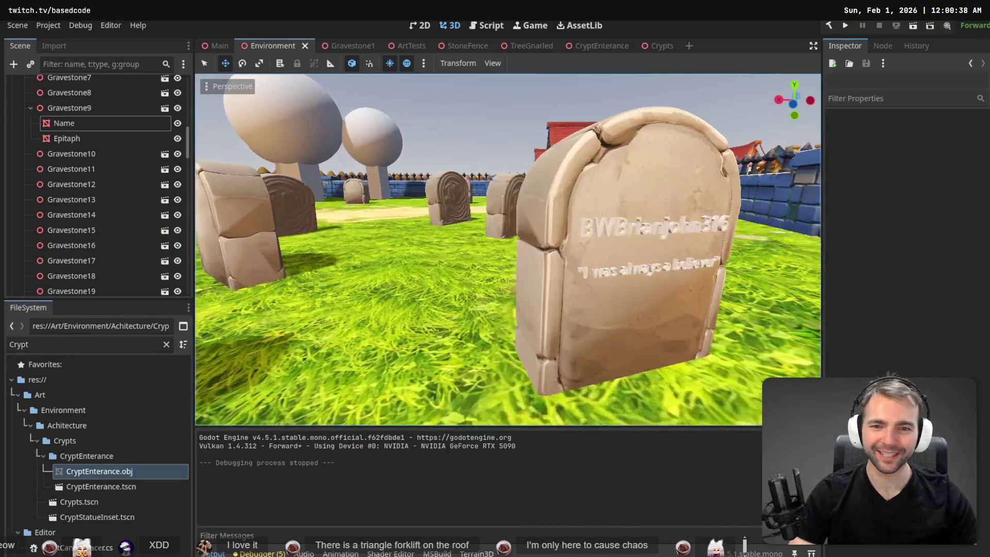
pyautogui.click(64, 123)
pyautogui.keyDown('shift'); pyautogui.click(66, 138); pyautogui.keyUp('shift')
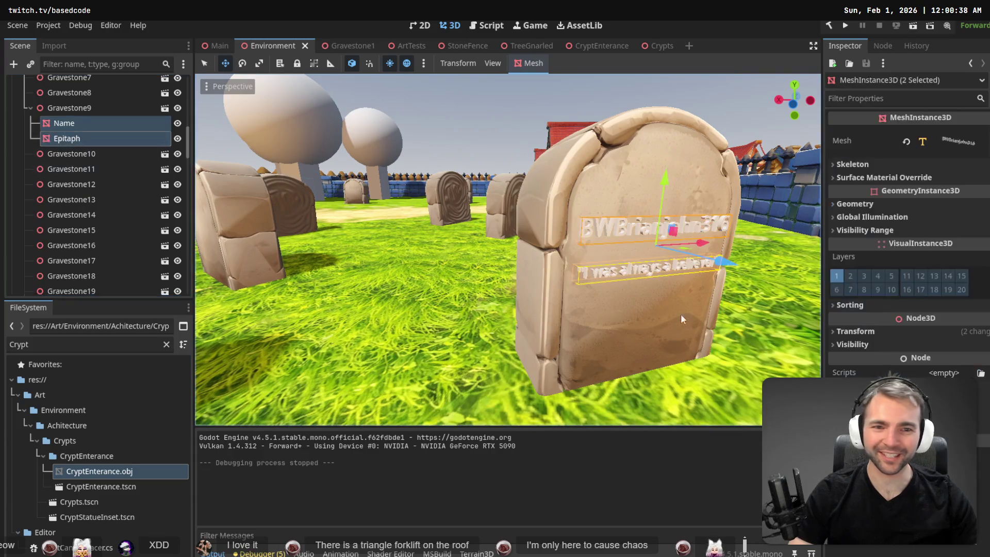
pyautogui.moveTo(705, 247); pyautogui.dragTo(702, 242)
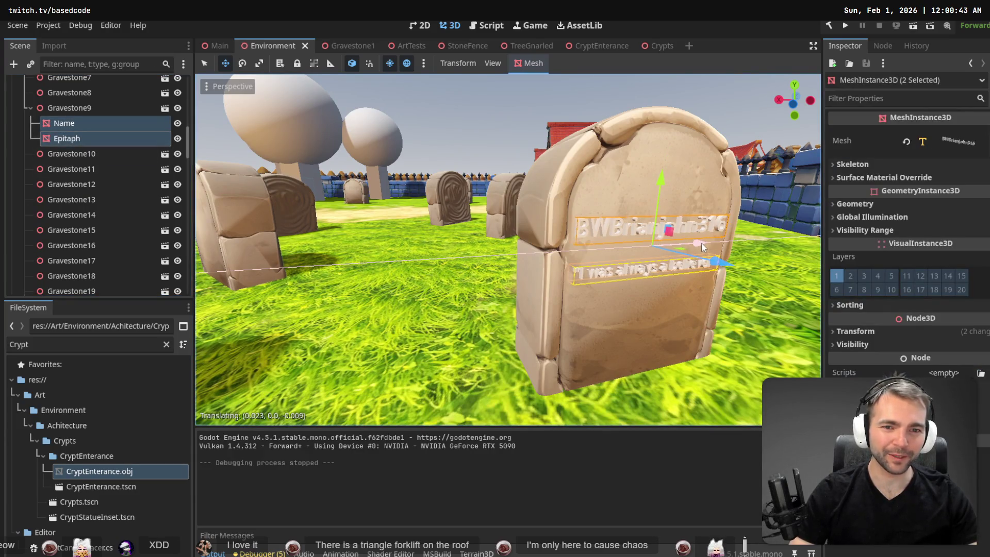
pyautogui.hotkey('ctrl', 's')
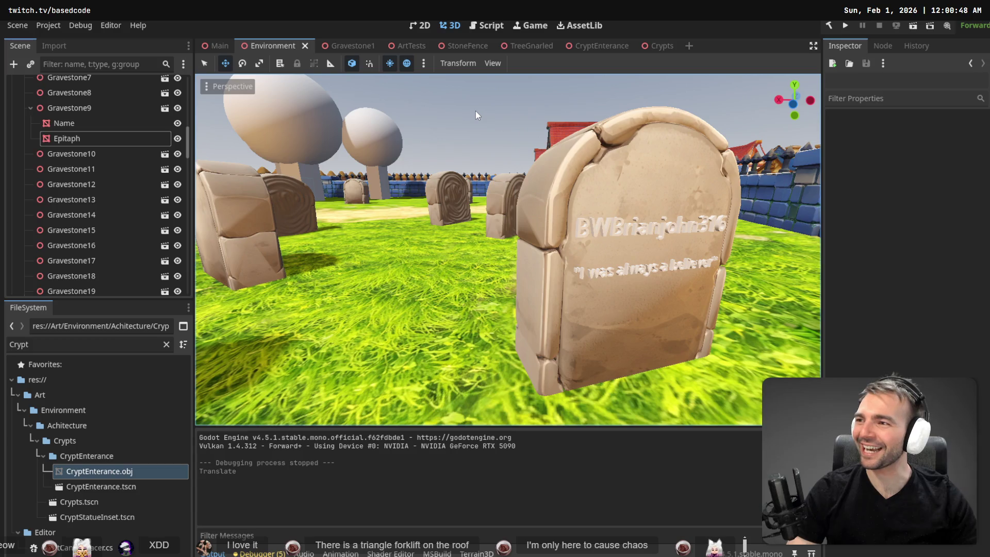
# - Fly the editor camera past the crypt to frame the named gravestone
pyautogui.rightClick(476, 110)
pyautogui.press('w')
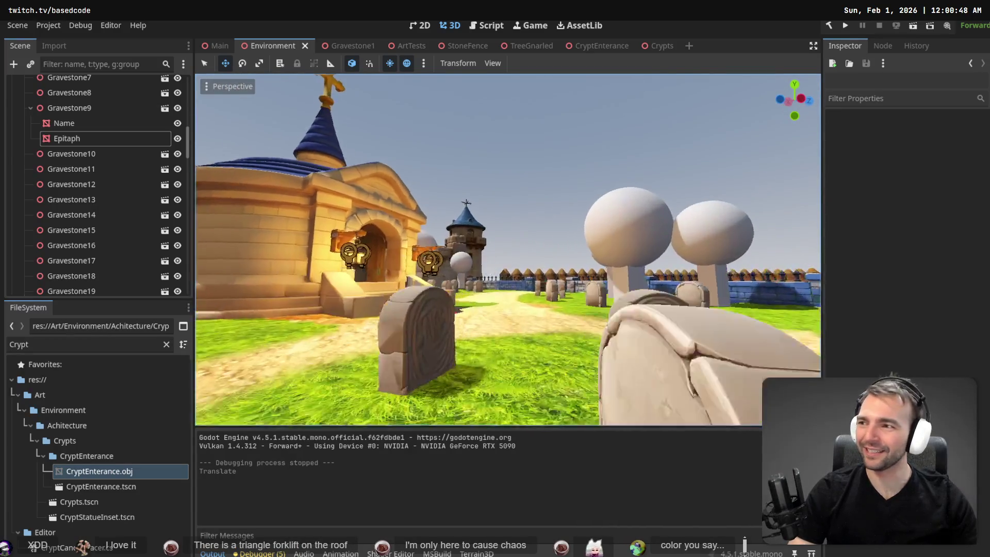
pyautogui.press('s')
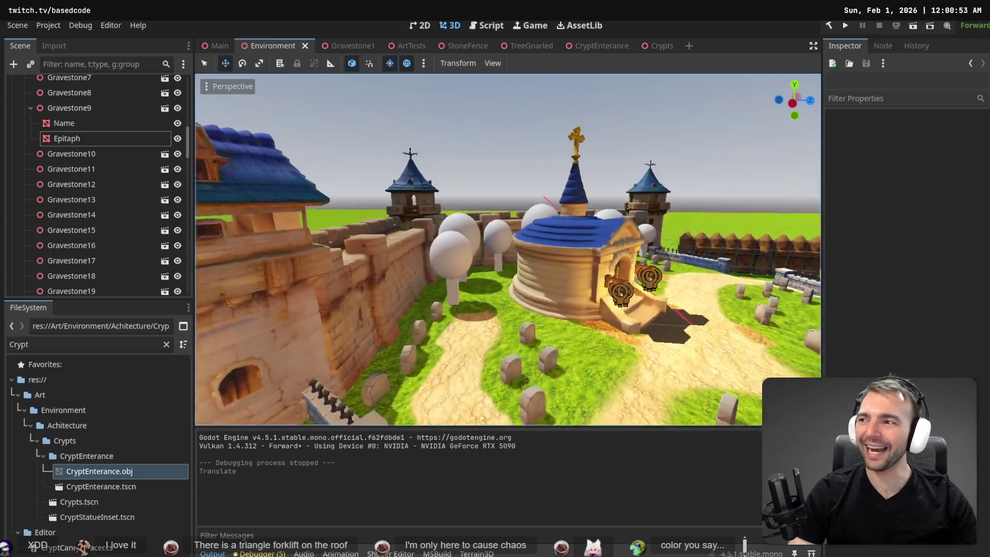
pyautogui.press('w')
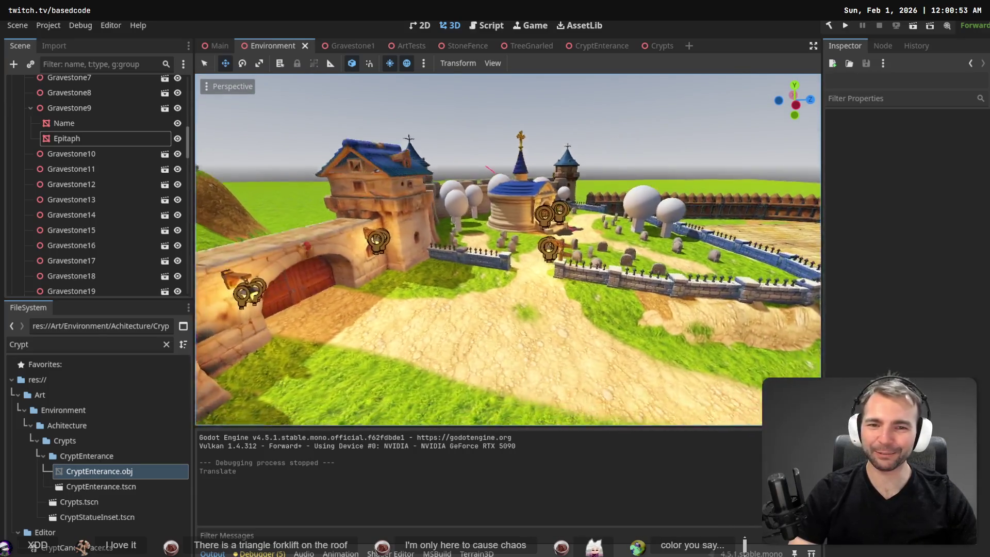
pyautogui.press('w')
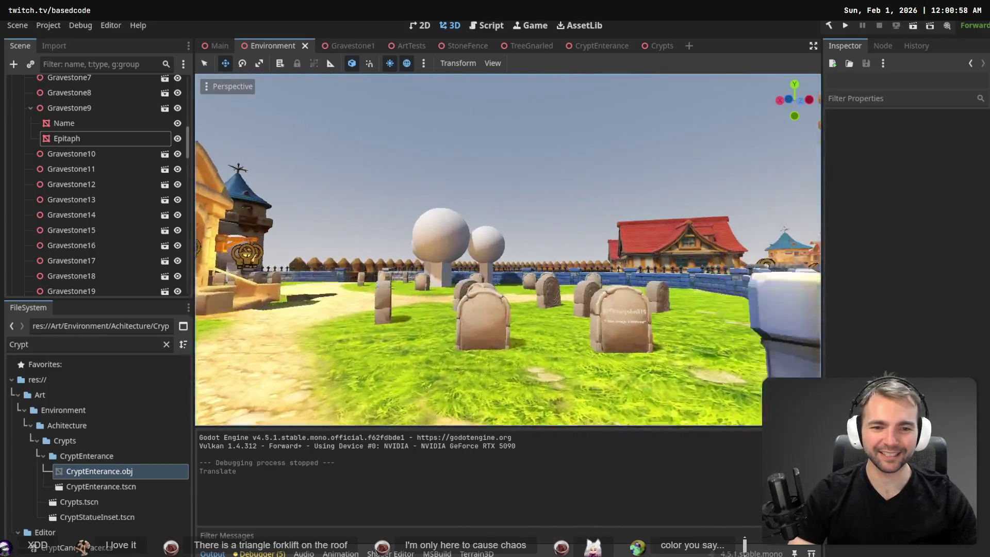
pyautogui.press('w')
pyautogui.press('s')
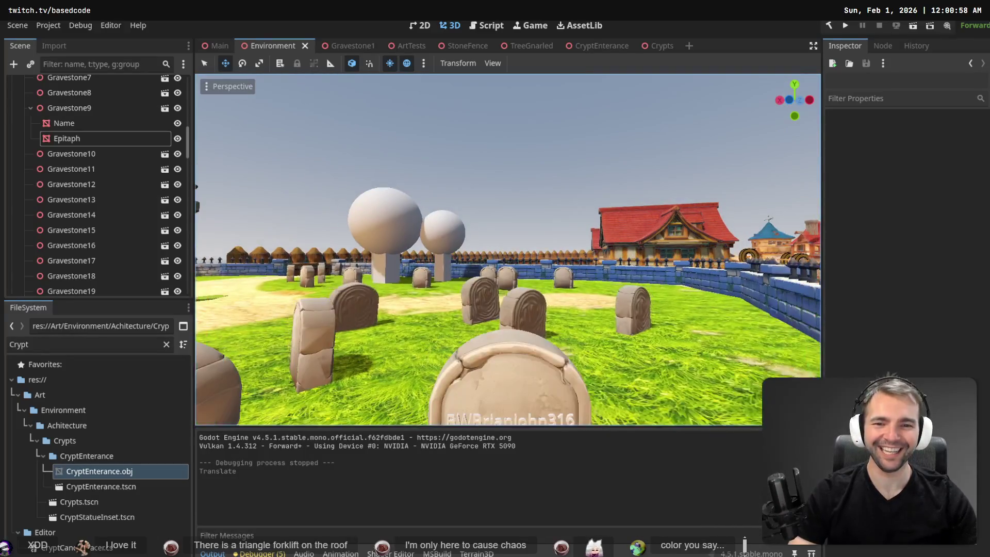
pyautogui.press('w')
pyautogui.press('s')
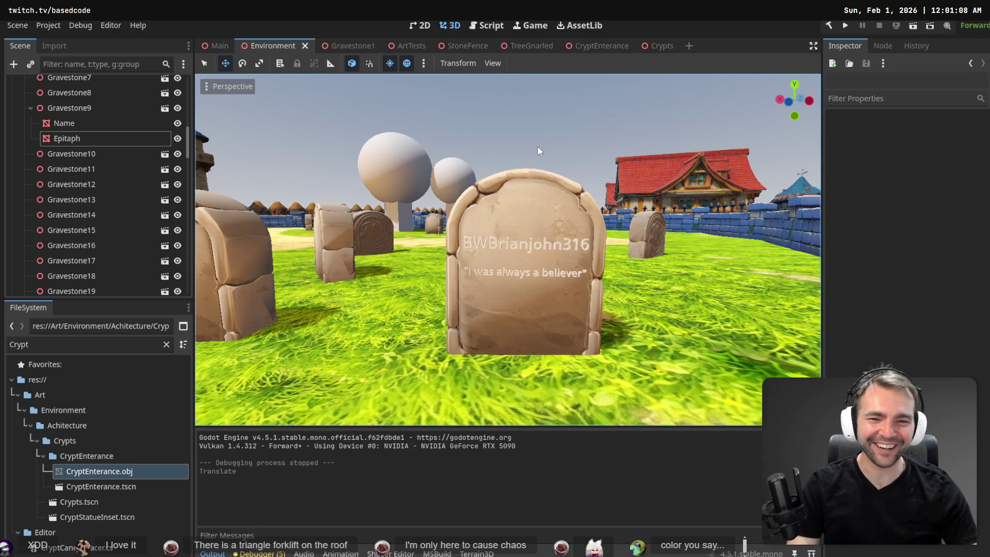
# - Check Gravestone9's Name text, then select its Name and Epitaph meshes together
pyautogui.click(528, 242)
pyautogui.click(521, 247)
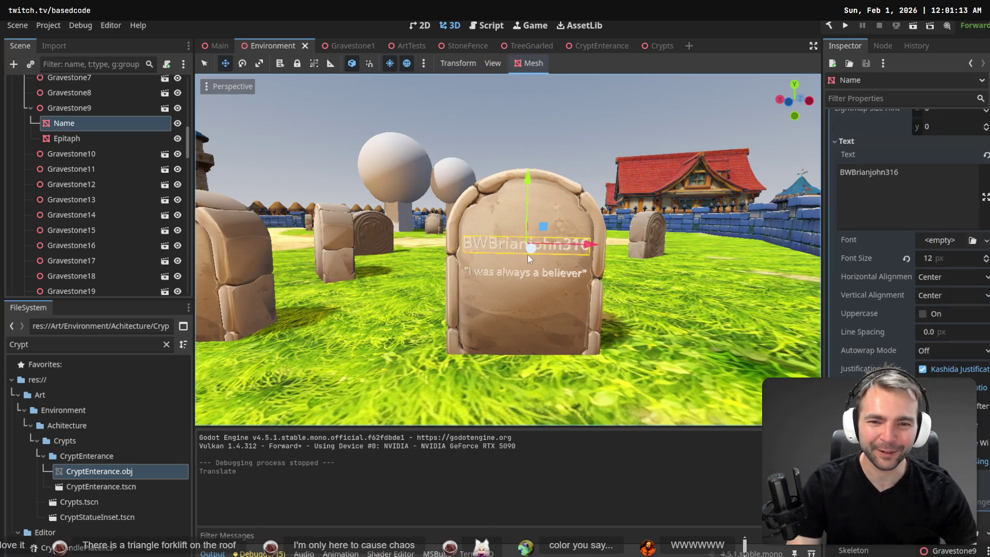
pyautogui.click(518, 274)
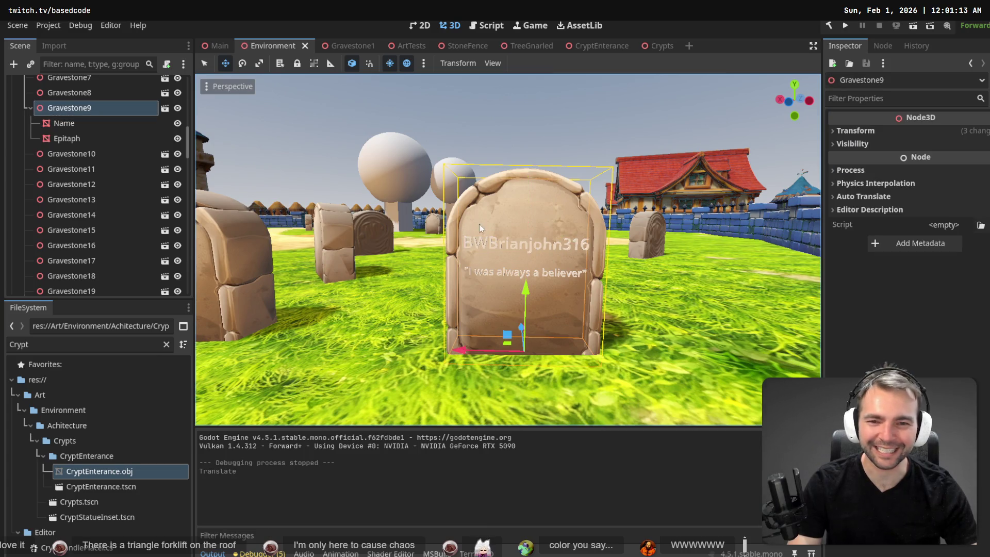
pyautogui.scroll(-10, 479, 224)
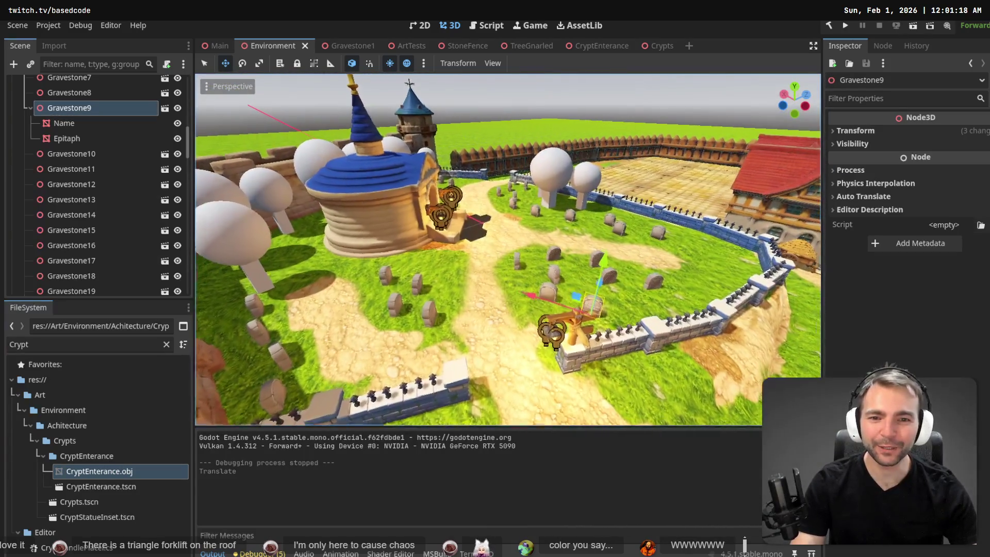
pyautogui.scroll(3, 508, 250)
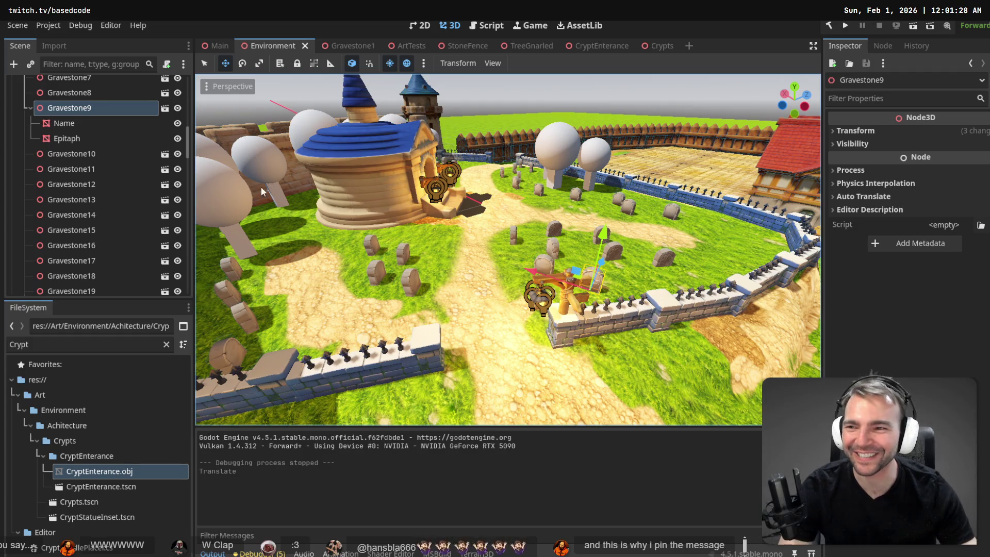
pyautogui.click(97, 127)
pyautogui.keyDown('shift'); pyautogui.click(84, 136); pyautogui.keyUp('shift')
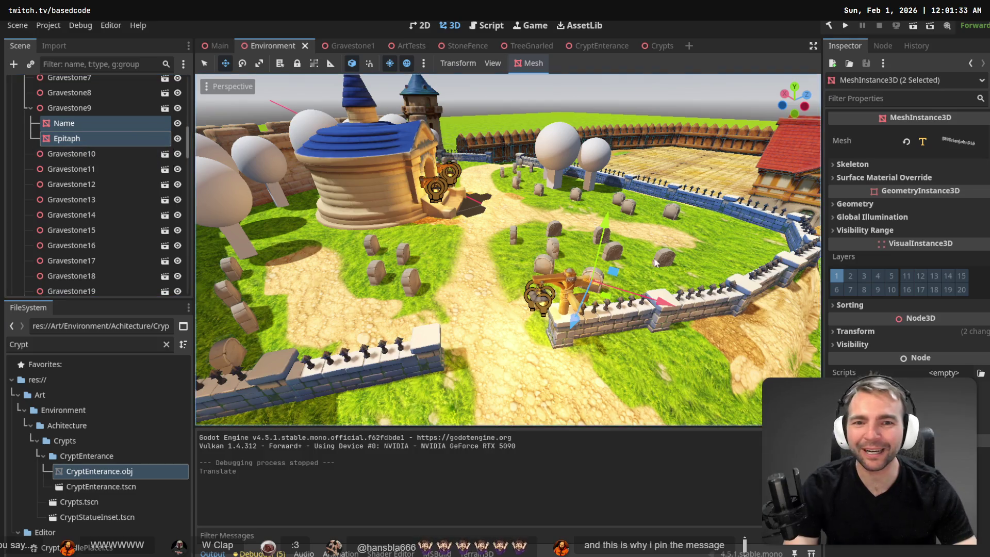
pyautogui.press('w')
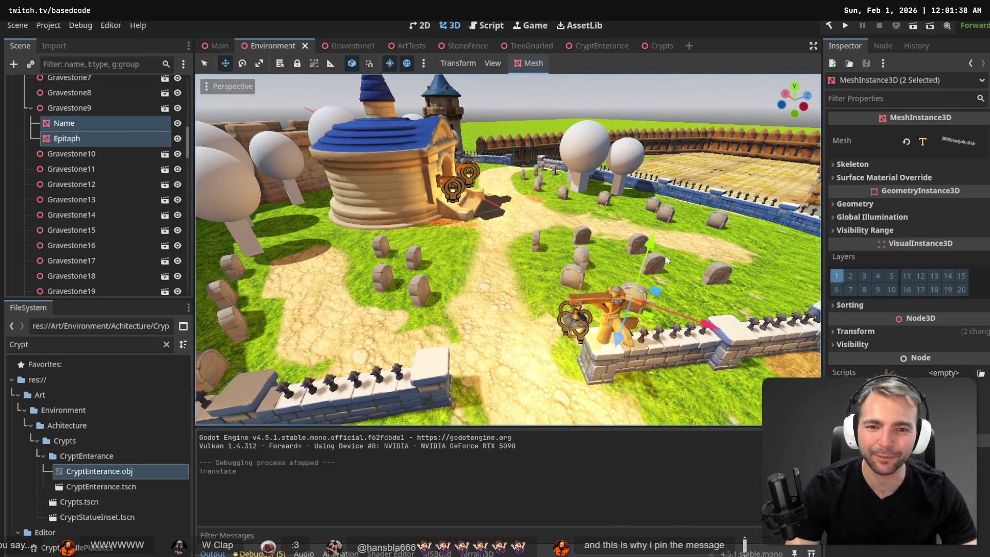
pyautogui.hotkey('alt', 'Tab')
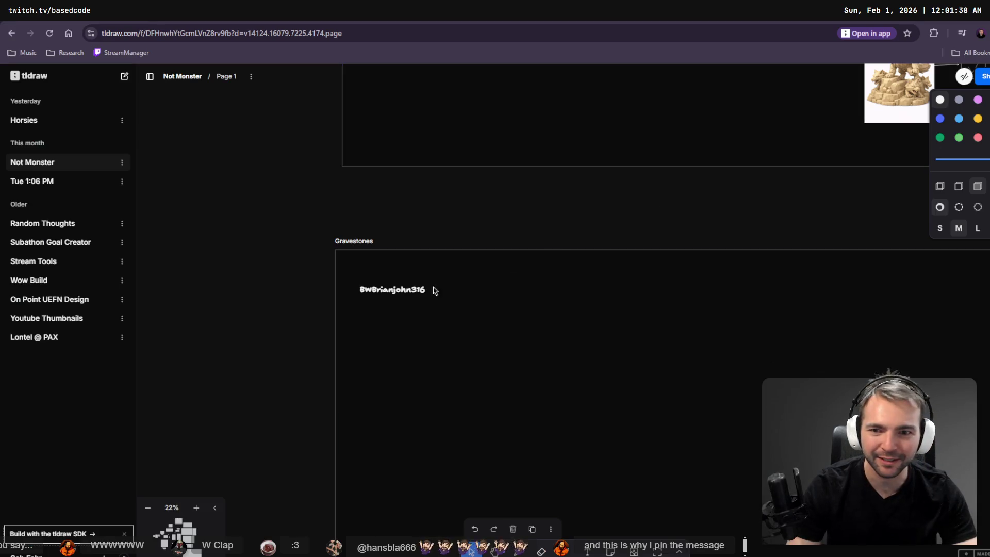
# - Add a "- I was always a believer" bullet under the first viewer's name
pyautogui.click(395, 292)
pyautogui.doubleClick(396, 292)
pyautogui.press('Escape')
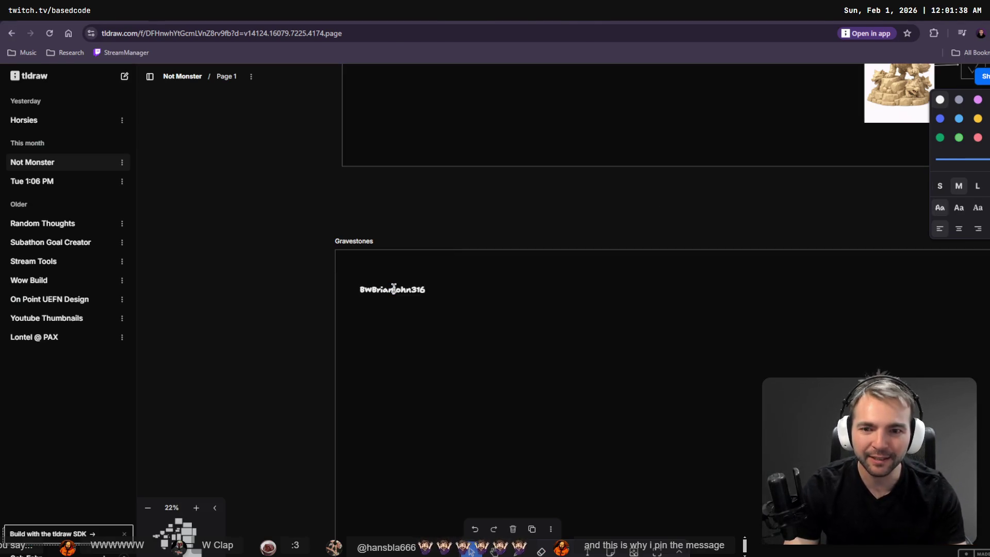
pyautogui.hotkey('alt', 'Tab')
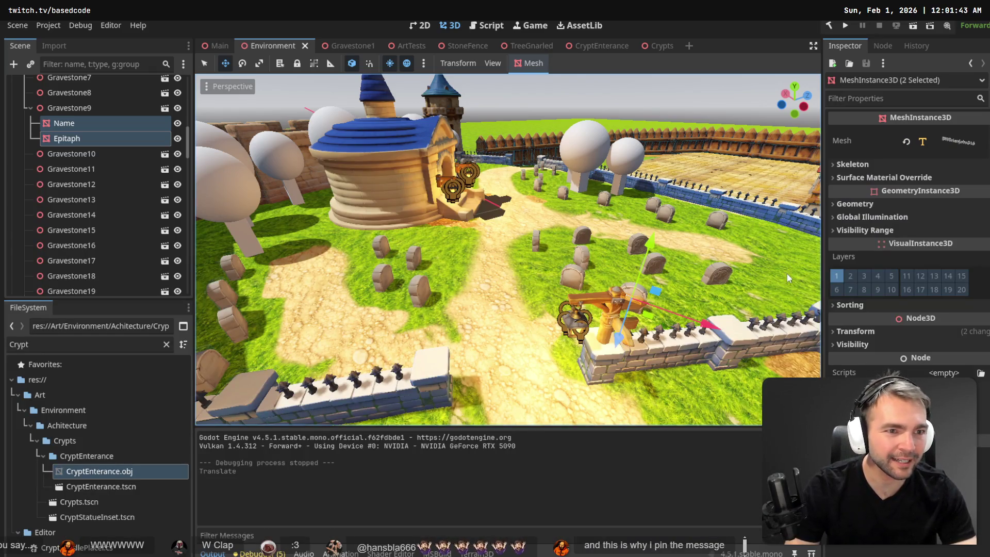
pyautogui.click(62, 140)
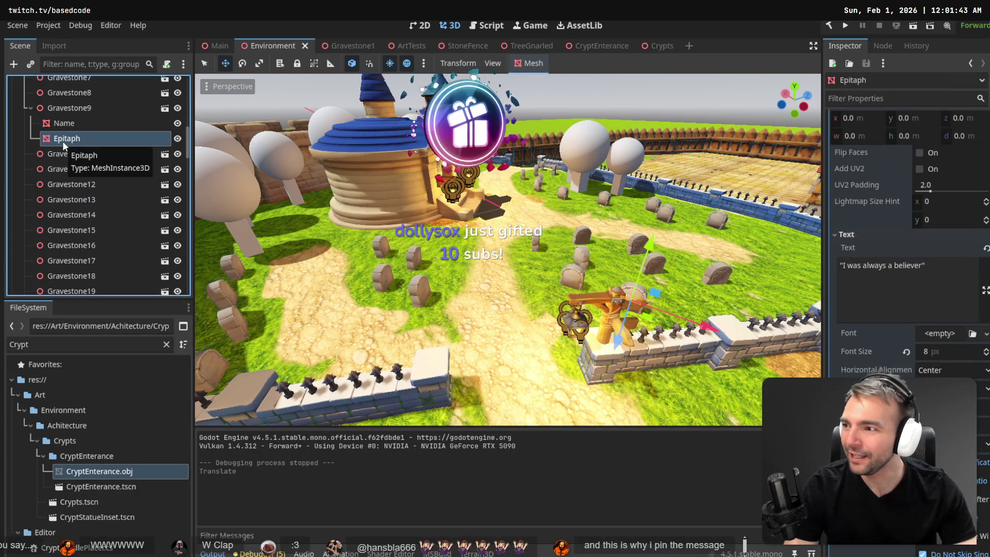
pyautogui.click(898, 276)
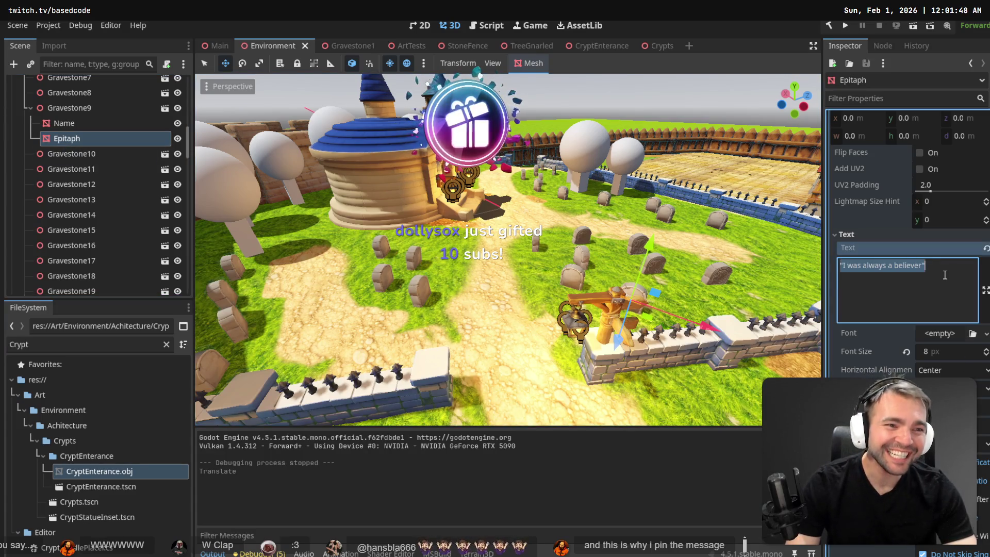
pyautogui.hotkey('alt', 'Tab')
pyautogui.click(415, 299)
pyautogui.press('Return')
pyautogui.write('"I was always a believer"')
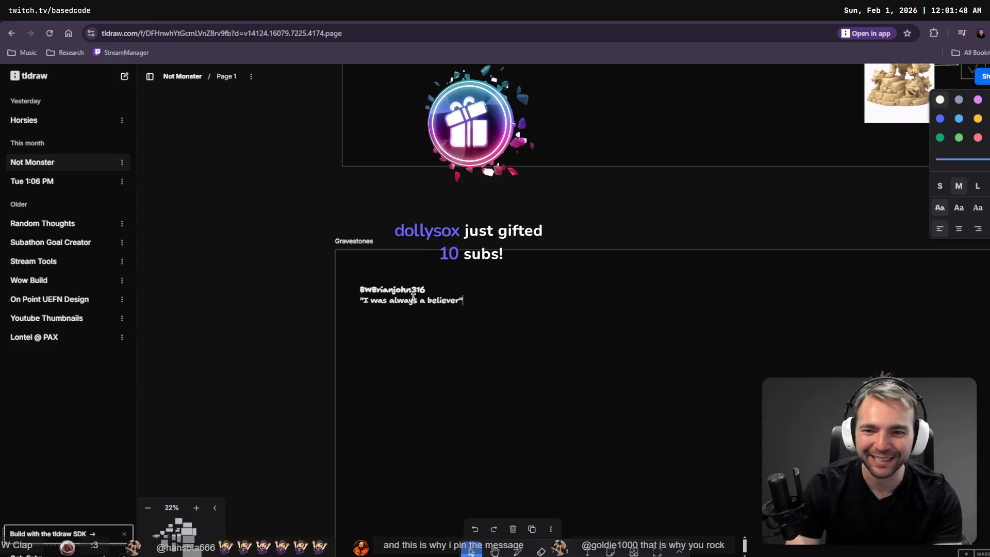
pyautogui.write('-')
pyautogui.click(484, 413)
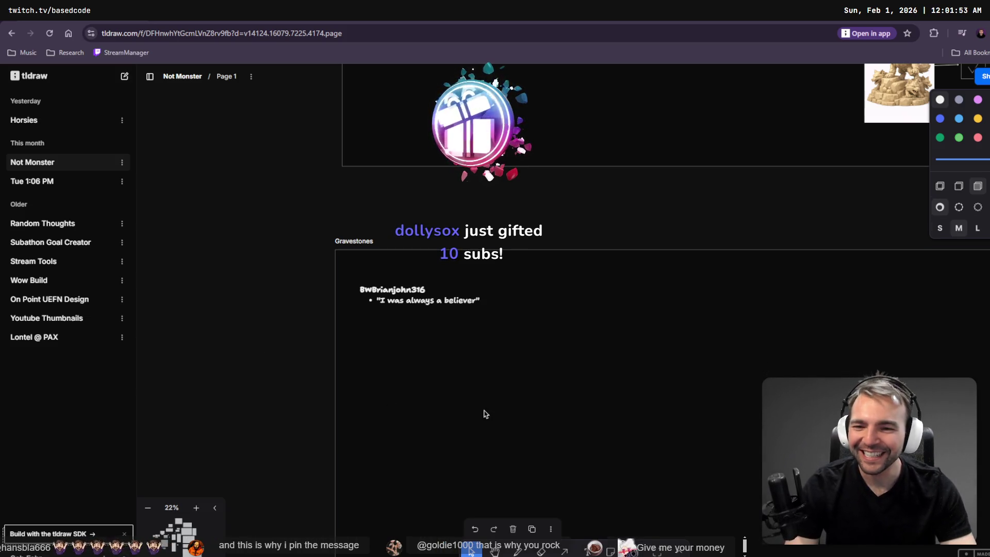
# - Duplicate the entry below and replace its name with a second viewer's name
pyautogui.click(413, 292)
pyautogui.moveTo(412, 292); pyautogui.dragTo(415, 331)
pyautogui.doubleClick(402, 339)
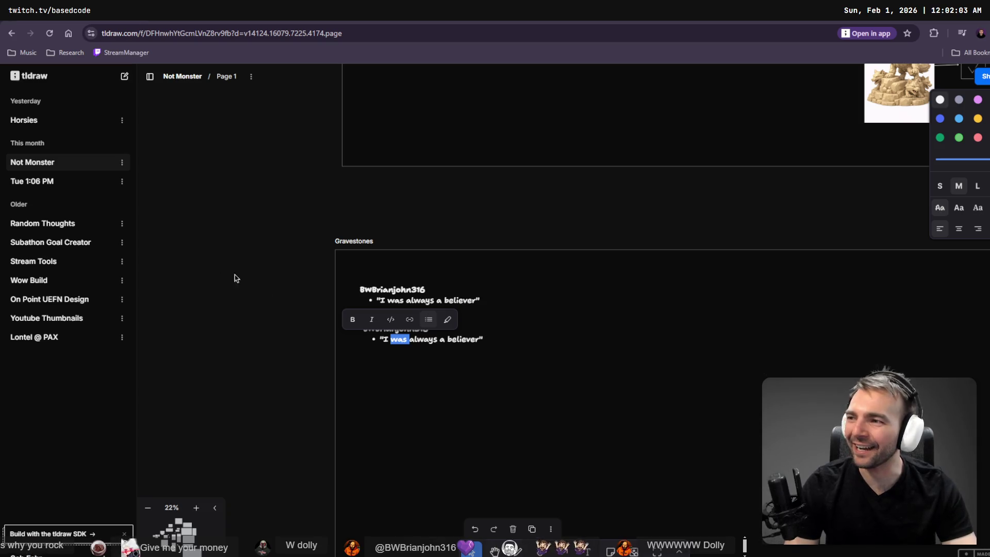
pyautogui.press('Escape')
pyautogui.doubleClick(394, 334)
pyautogui.doubleClick(394, 330)
pyautogui.write('hansbla666')
pyautogui.click(407, 364)
# - Add a third copy of the entry and replace its name with a third viewer's name
pyautogui.click(374, 343)
pyautogui.click(329, 334)
pyautogui.click(393, 344)
pyautogui.moveTo(394, 347)
pyautogui.mouseDown()
pyautogui.moveTo(395, 391)
pyautogui.moveTo(395, 373)
pyautogui.mouseUp()
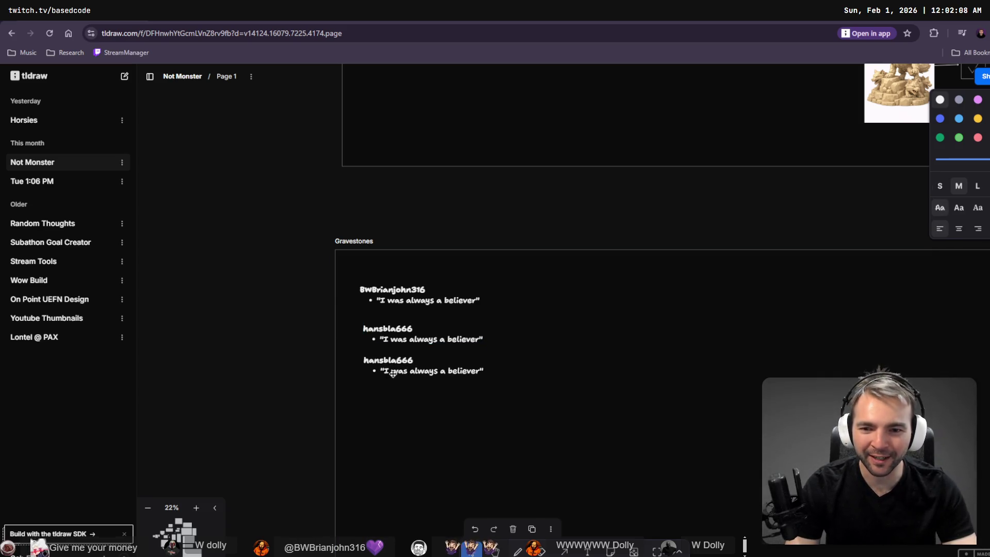
pyautogui.click(388, 365)
pyautogui.doubleClick(387, 364)
pyautogui.write('D')
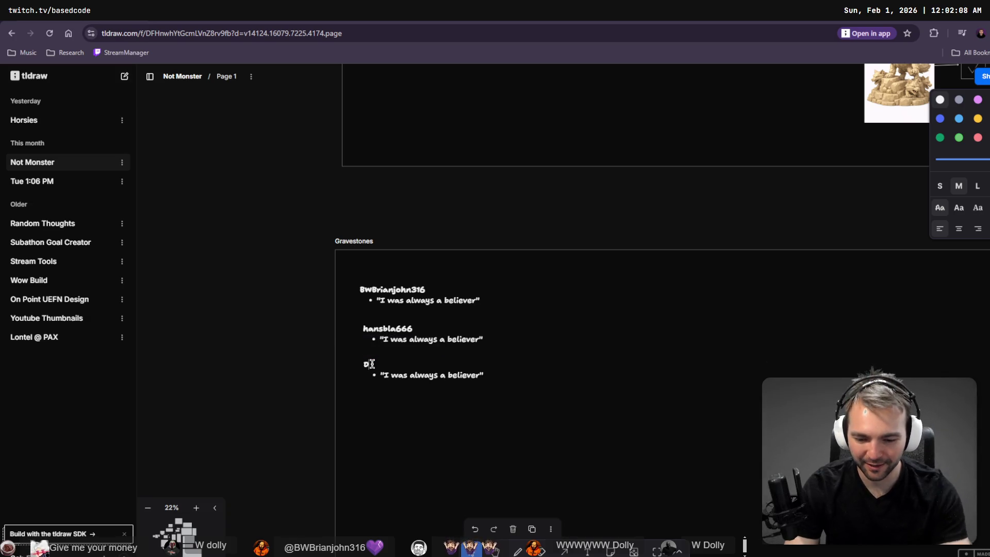
pyautogui.write('olly')
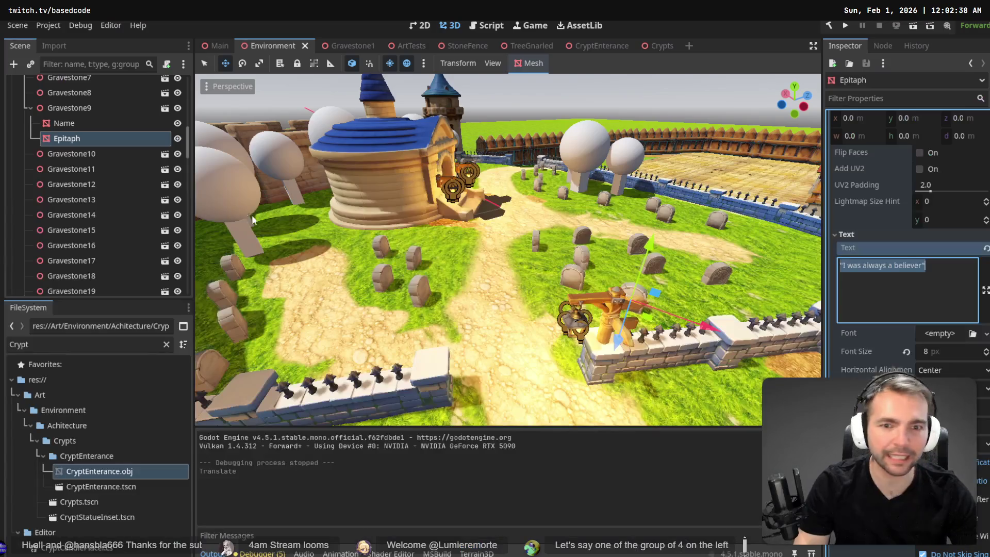
# - Fly over the graveyard and select Gravestone9's Name and Epitaph text meshes
pyautogui.press('w')
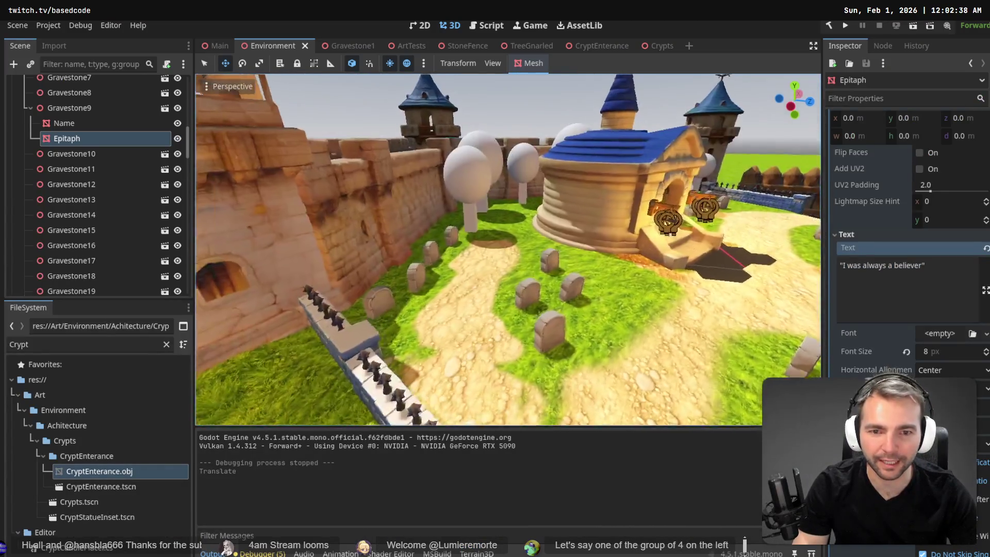
pyautogui.press('w')
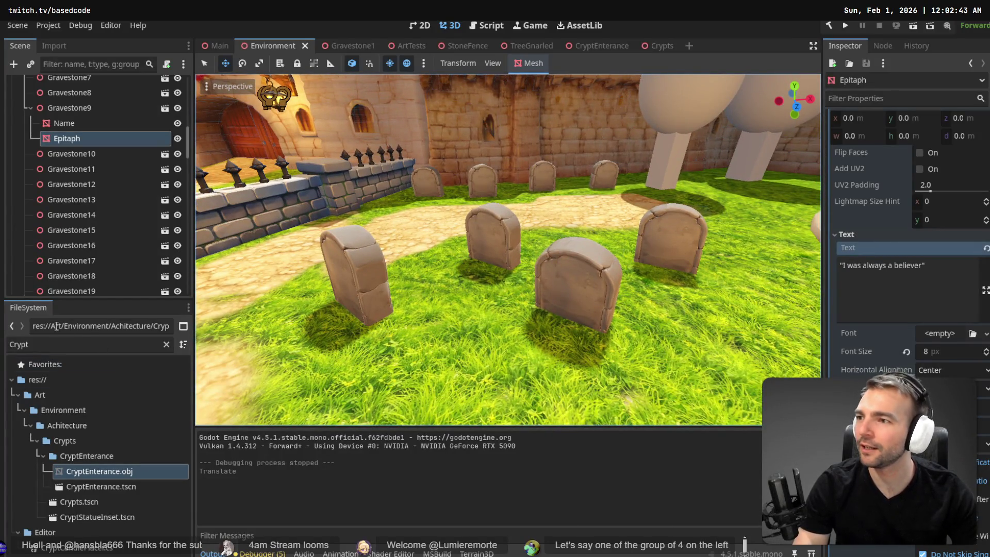
pyautogui.press('s')
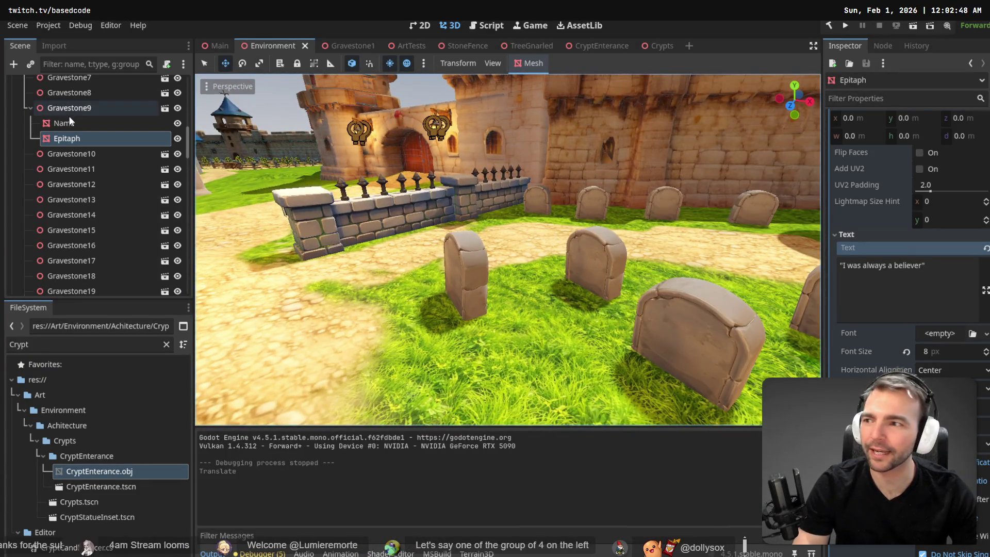
pyautogui.click(73, 119)
pyautogui.keyDown('ctrl'); pyautogui.click(77, 136); pyautogui.keyUp('ctrl')
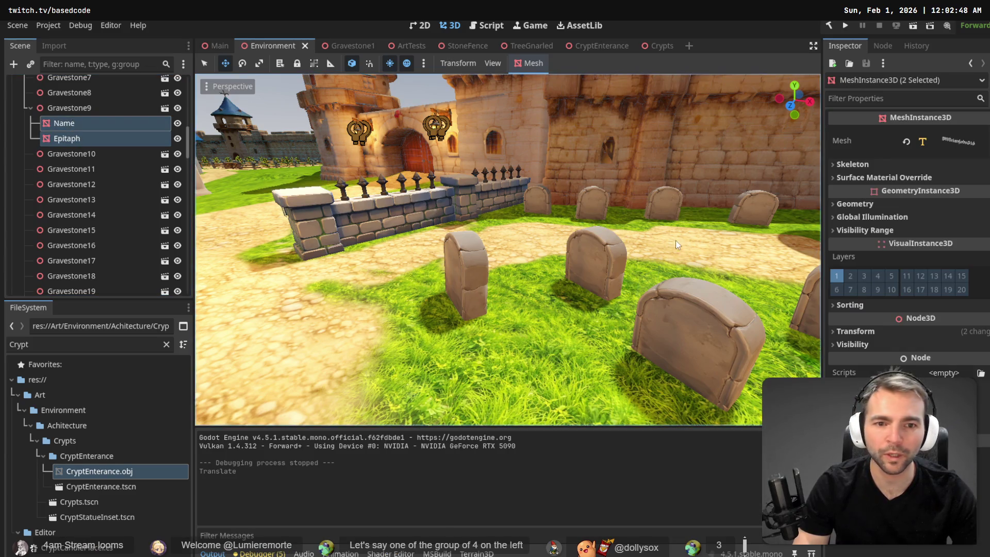
# - Paste Name and Epitaph under Gravestone8, then expand the pasted Name's mesh settings
pyautogui.click(716, 323)
pyautogui.press('f')
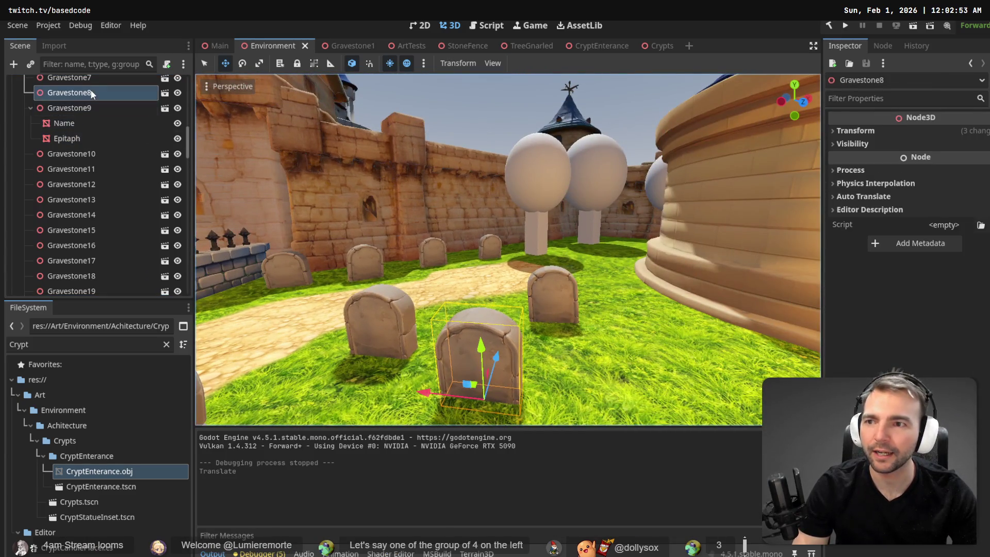
pyautogui.hotkey('ctrl', 'v')
pyautogui.click(82, 106)
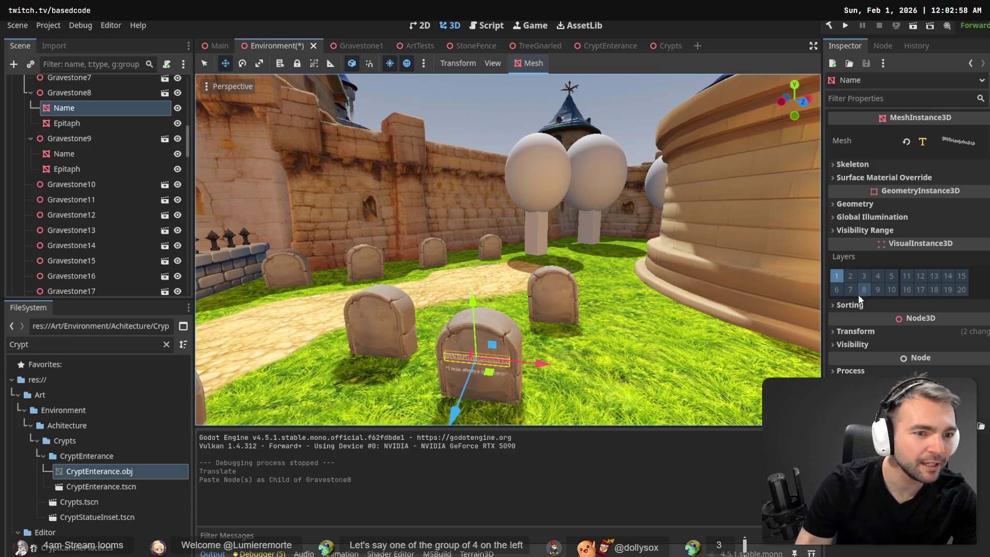
pyautogui.click(961, 143)
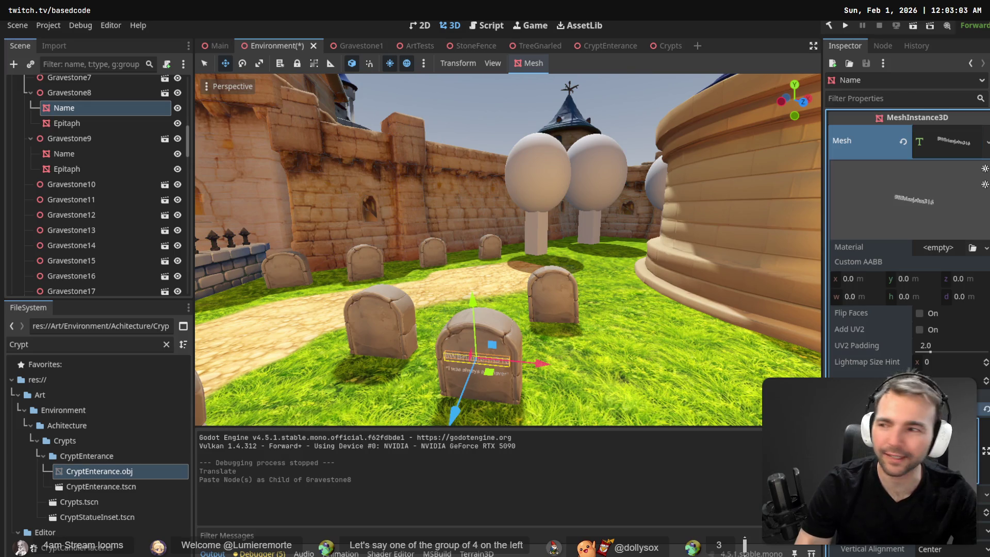
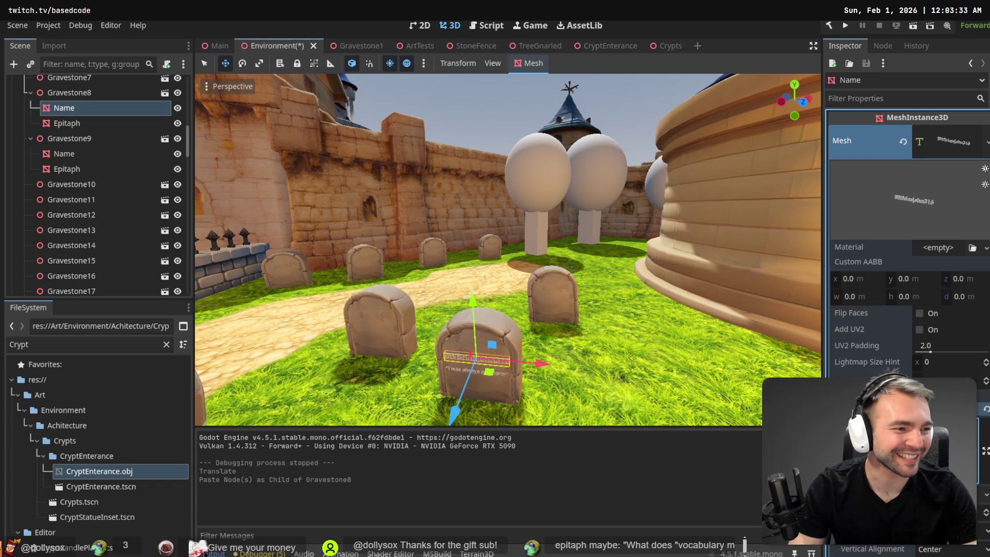
# - Paste the new epitaph over the second tldraw entry's old one and remove the doubled quote marks
pyautogui.hotkey('alt', 'Tab')
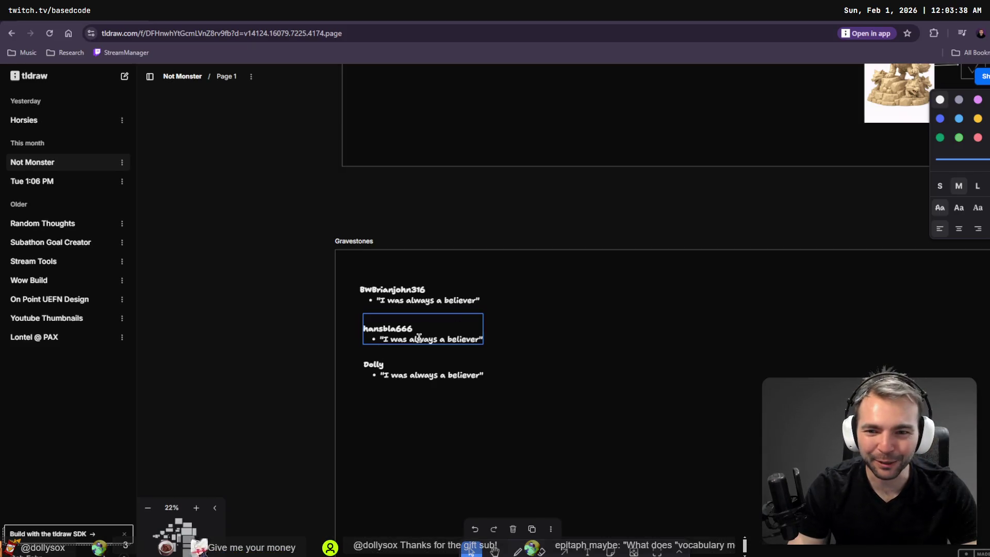
pyautogui.moveTo(385, 341); pyautogui.dragTo(473, 344)
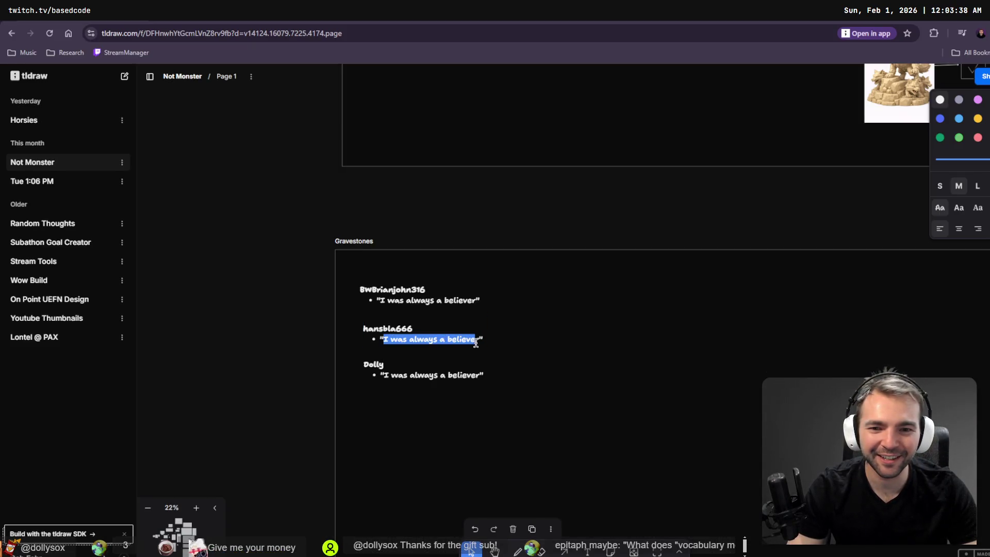
pyautogui.write('"What does "vocabulary mean?"')
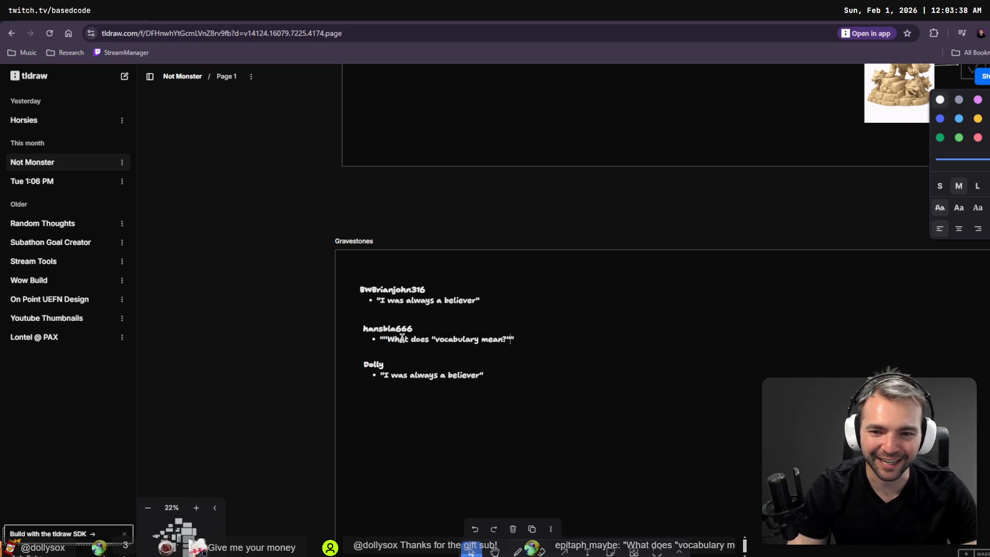
pyautogui.click(389, 339)
pyautogui.press('BackSpace')
pyautogui.click(506, 338)
pyautogui.press('BackSpace')
# - Change the double quotes around vocabulary to single quotes: "What does 'vocabulary' mean?"
pyautogui.click(477, 339)
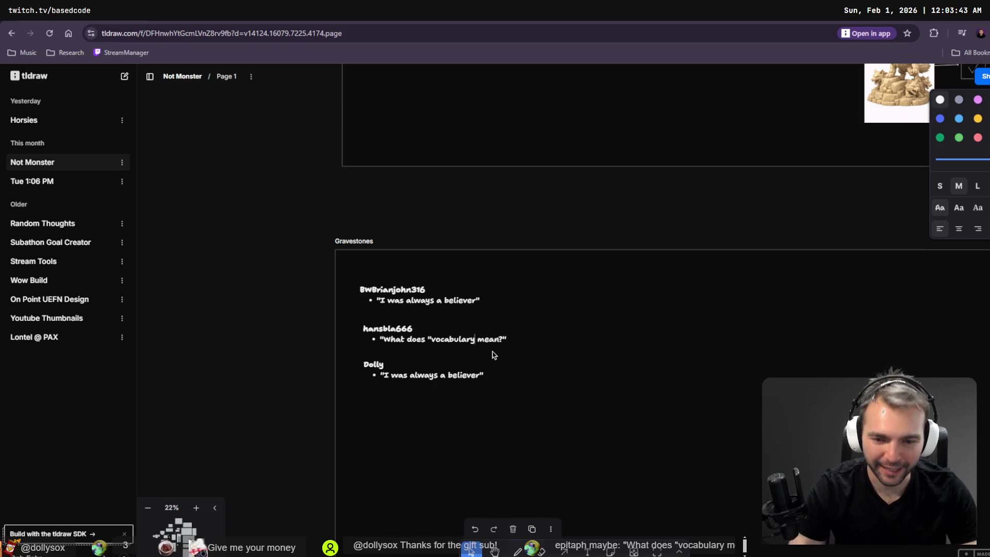
pyautogui.write('"')
pyautogui.hotkey('ctrl', 'Left')
pyautogui.hotkey('shift', 'Left')
pyautogui.write("'")
pyautogui.click(391, 295)
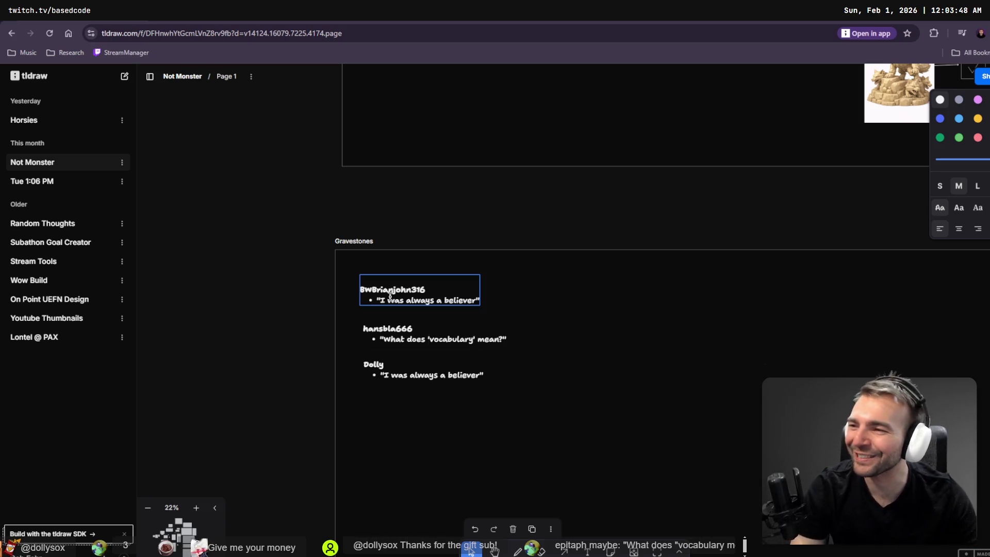
# - Copy the second entry's commenter name and return to Godot
pyautogui.hotkey('shift', 'Home')
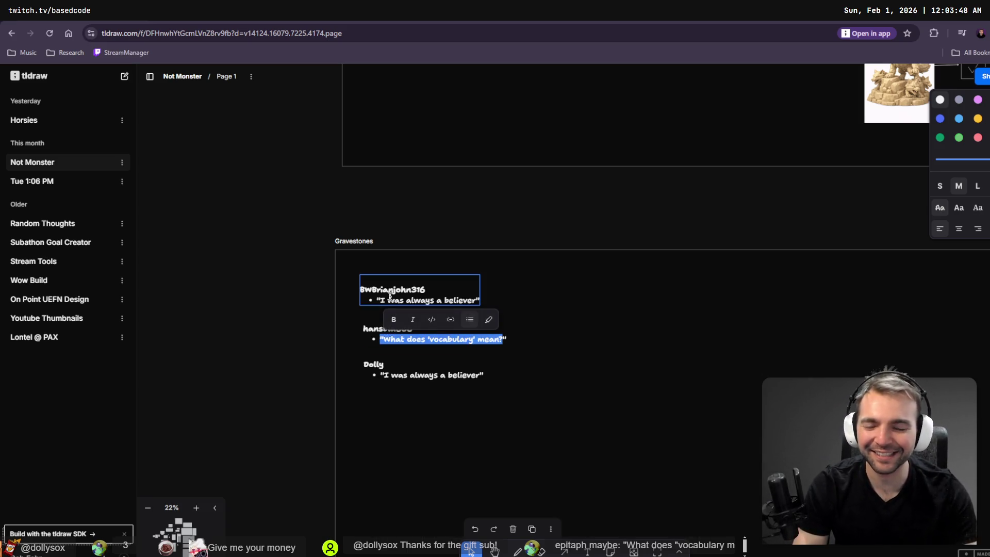
pyautogui.press('End')
pyautogui.hotkey('shift', 'Home')
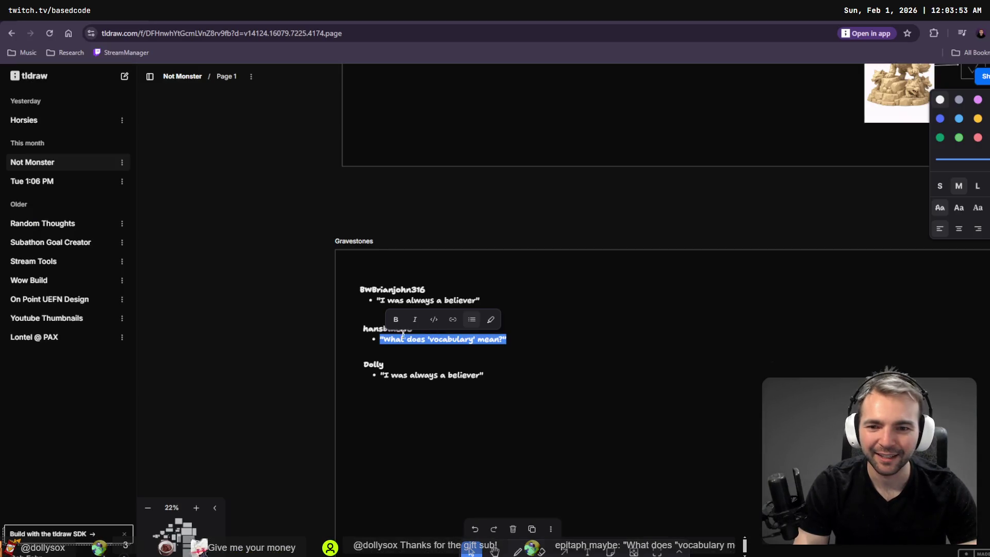
pyautogui.doubleClick(373, 328)
pyautogui.hotkey('ctrl', 'c')
pyautogui.hotkey('alt', 'Tab')
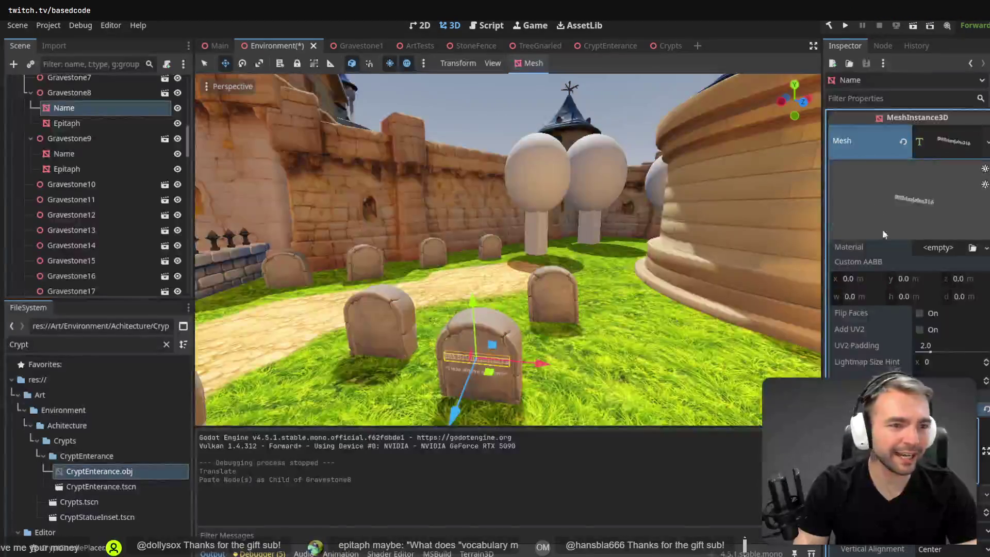
# - Paste the commenter's name onto Gravestone8's Name label and copy the new epitaph from tldraw
pyautogui.hotkey('ctrl', 'v')
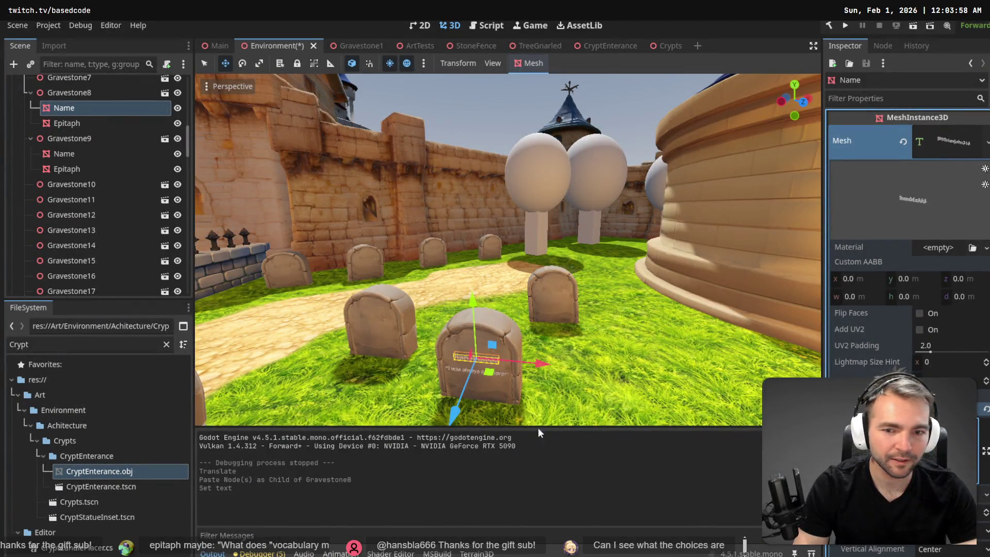
pyautogui.click(76, 140)
pyautogui.hotkey('alt', 'Tab')
pyautogui.press('Escape')
pyautogui.doubleClick(385, 341)
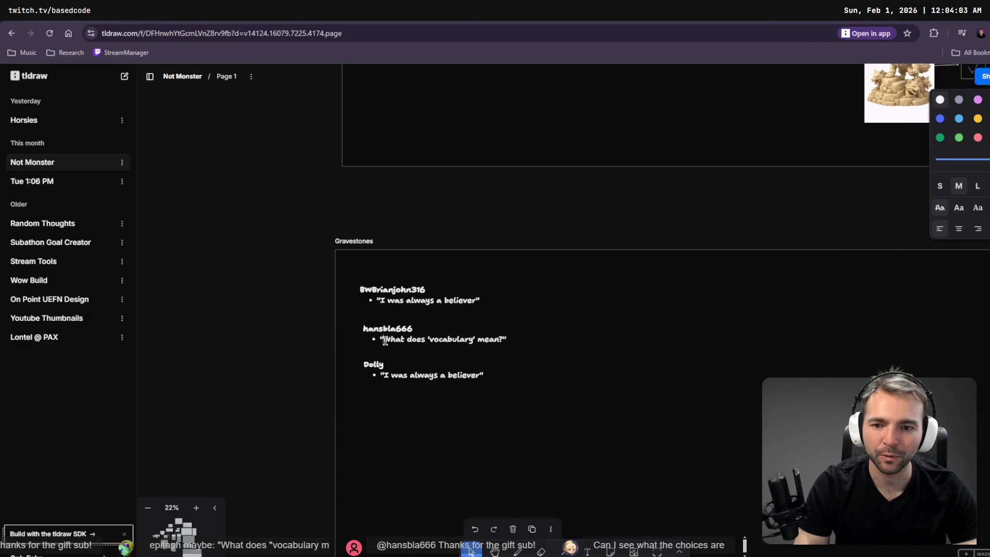
pyautogui.moveTo(381, 339); pyautogui.dragTo(463, 344)
pyautogui.hotkey('alt', 'Tab')
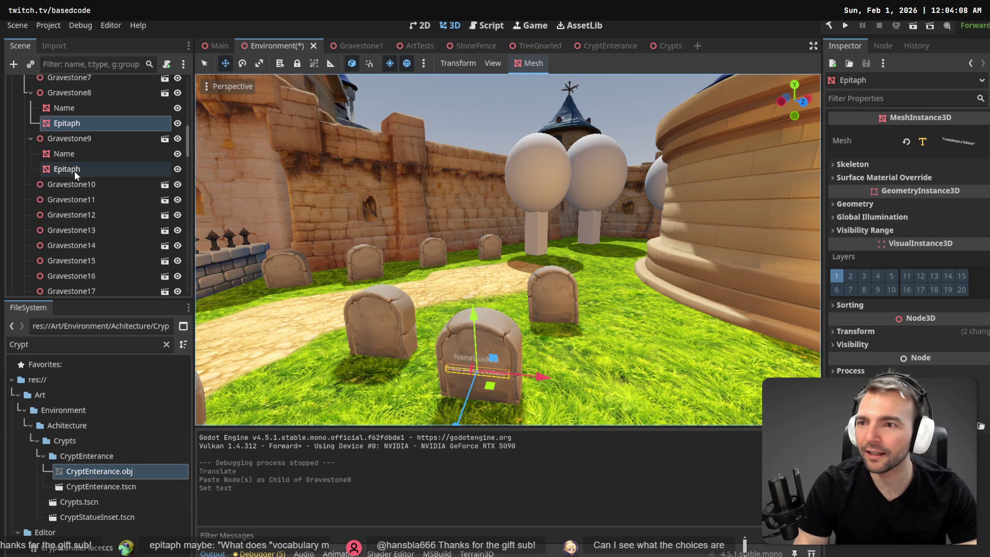
# - Set Gravestone8's Epitaph text to "What does 'vocabulary' mean?" split over three lines
pyautogui.click(67, 107)
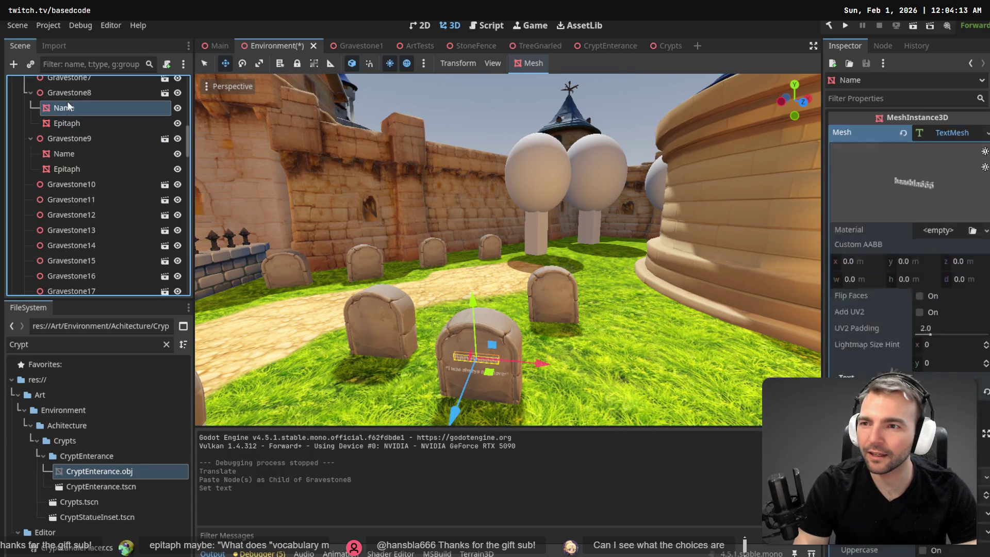
pyautogui.click(73, 123)
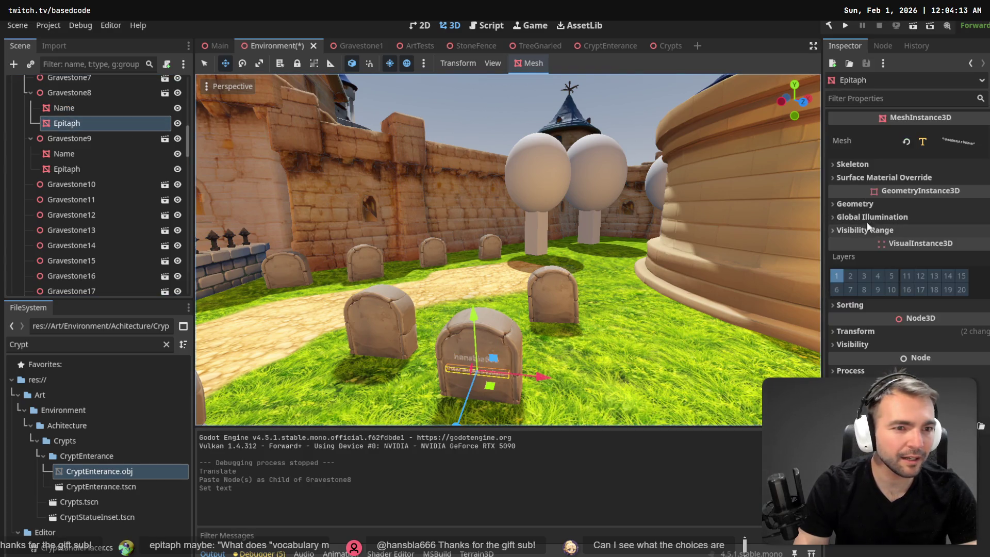
pyautogui.click(965, 143)
pyautogui.click(966, 143)
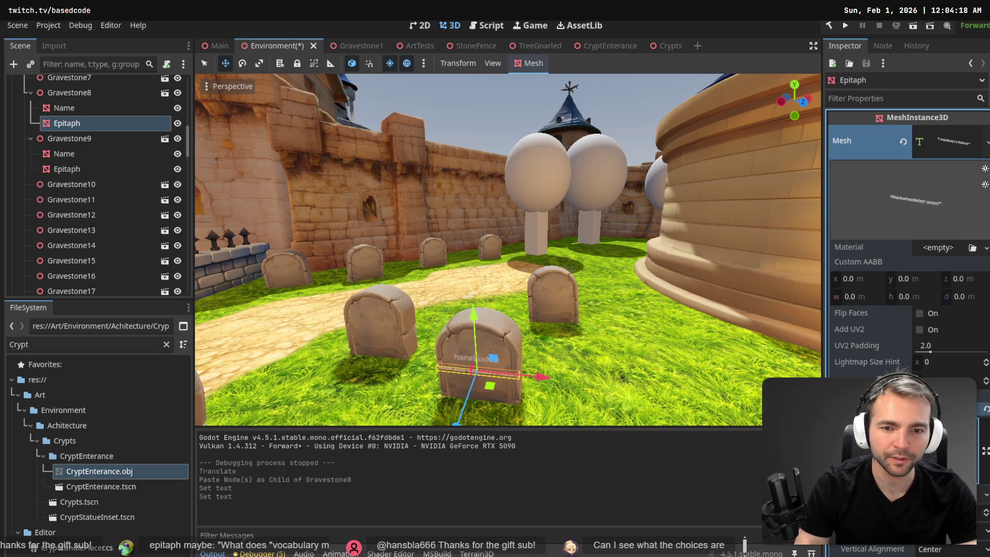
pyautogui.scroll(2, 621, 371)
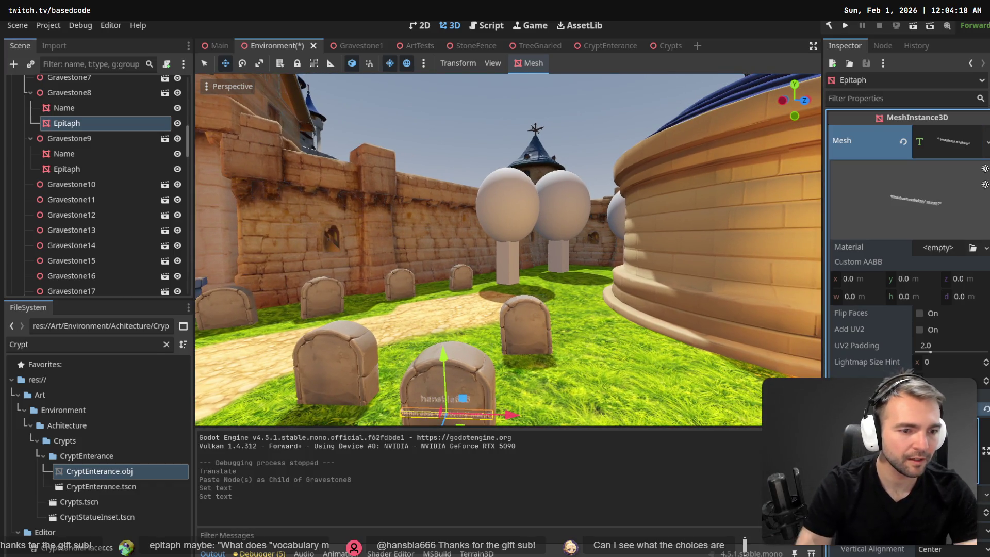
pyautogui.press('Return')
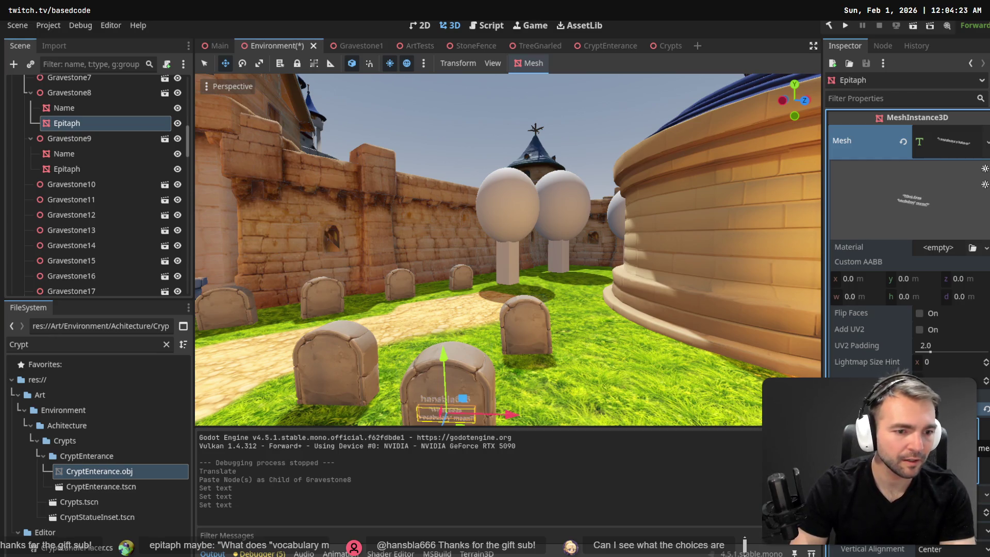
pyautogui.press('Return')
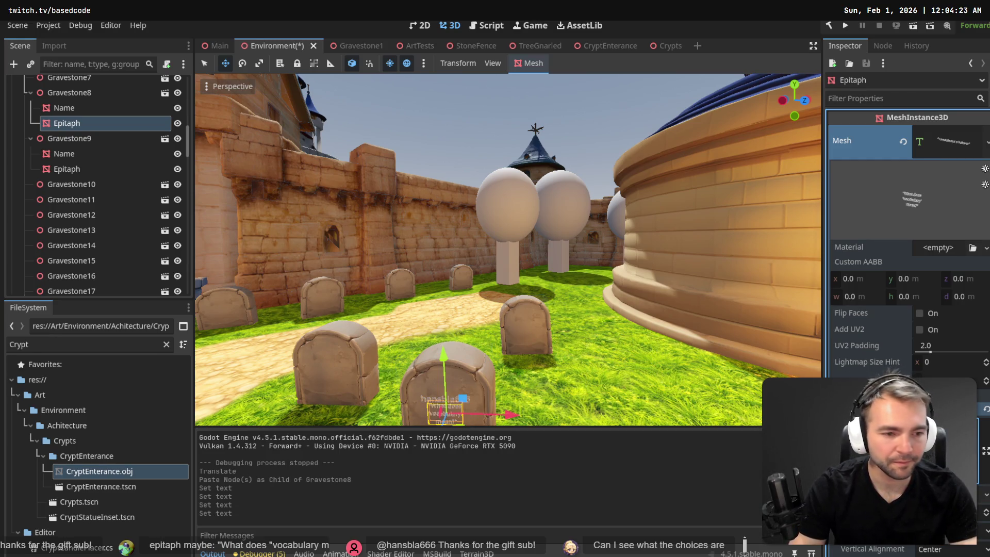
# - Lower the epitaph text on the gravestone face and save the Environment scene
pyautogui.press('w')
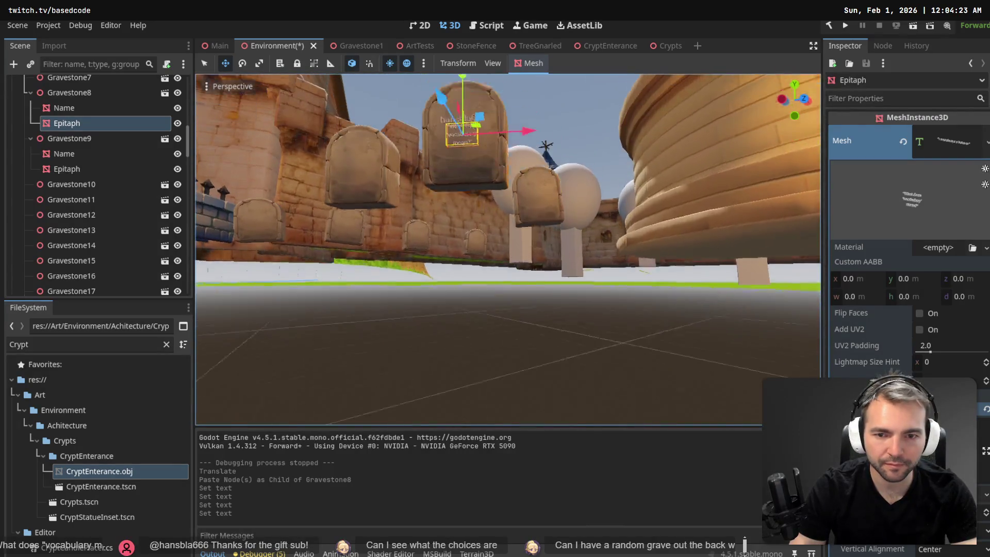
pyautogui.press('s')
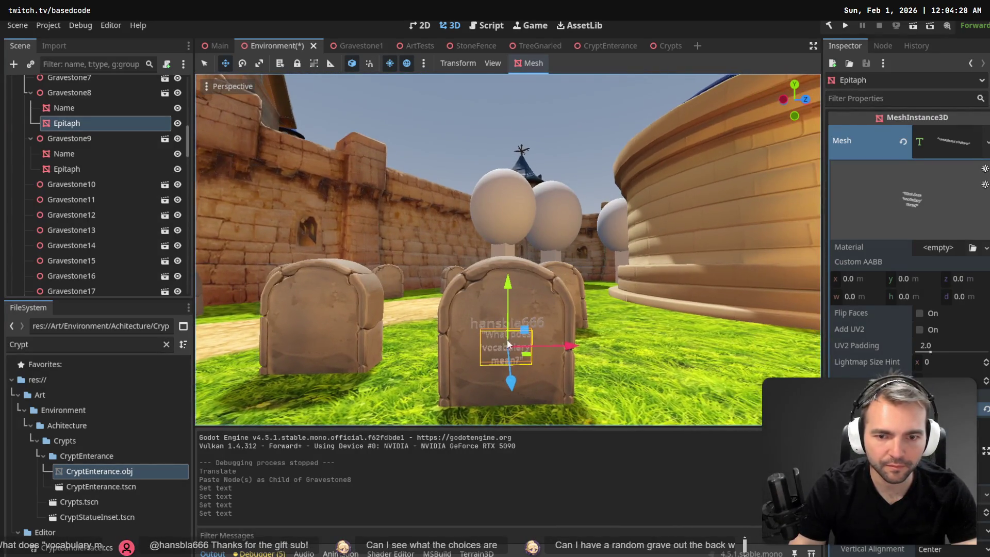
pyautogui.moveTo(508, 289); pyautogui.dragTo(508, 306)
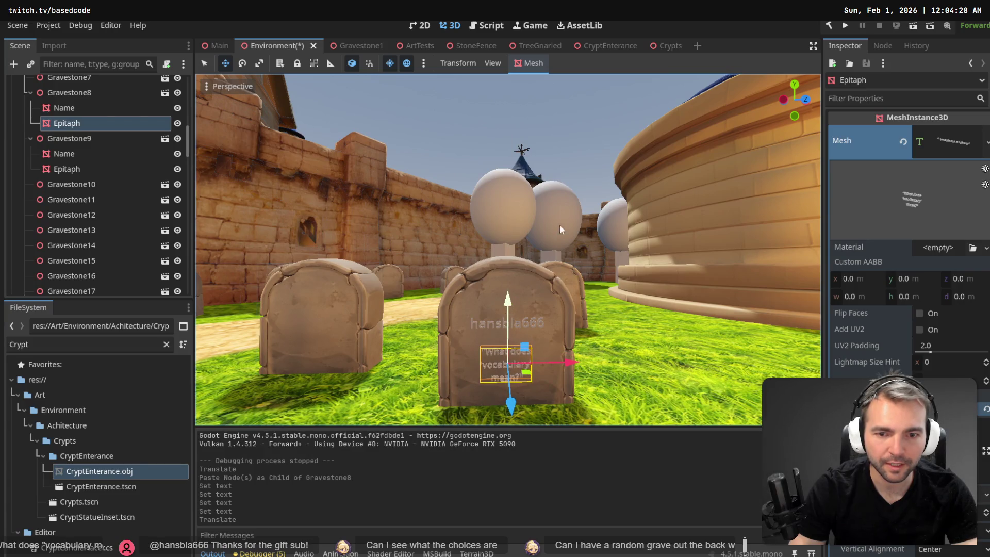
pyautogui.click(601, 121)
pyautogui.hotkey('ctrl', 's')
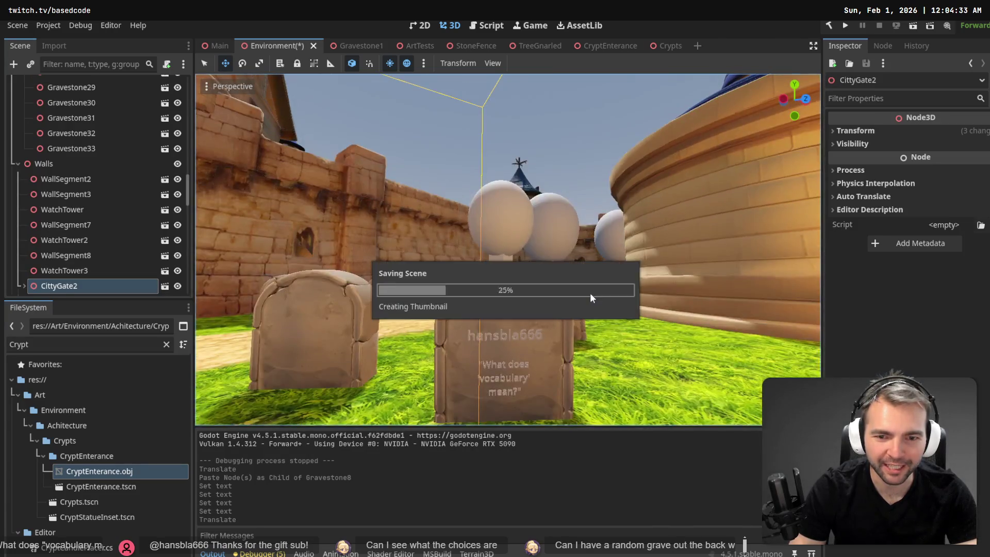
pyautogui.press('w')
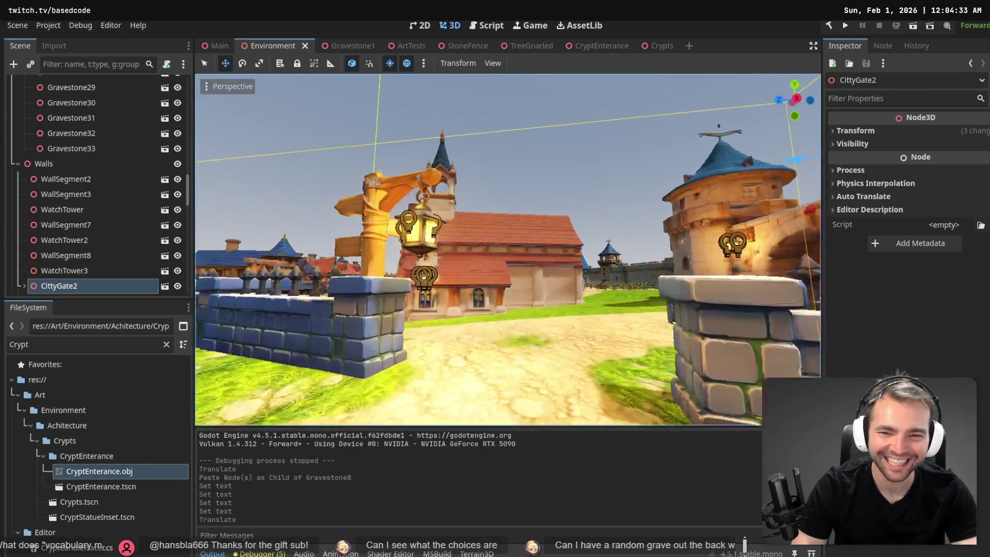
pyautogui.press('F5')
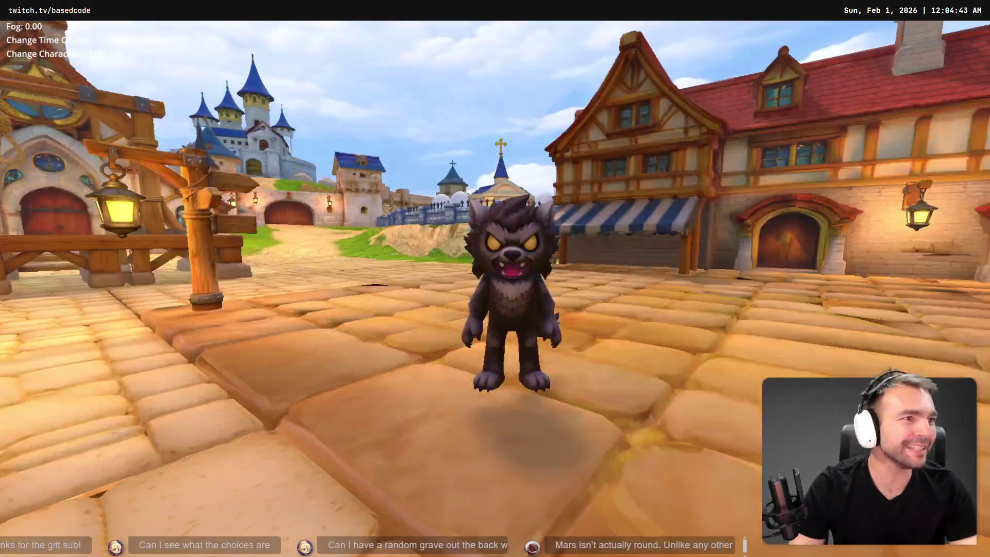
pyautogui.press('F8')
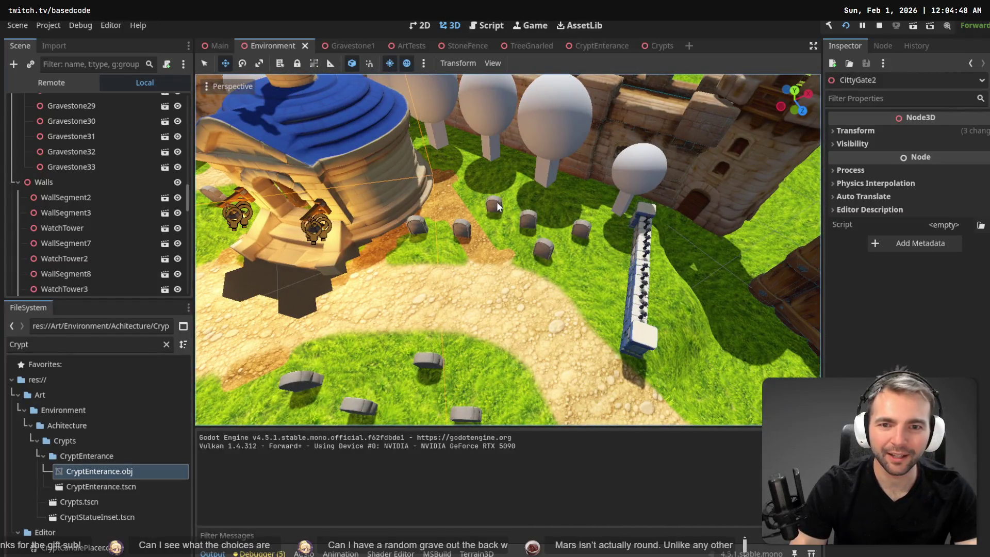
# - Paste a new gravestone, Gravestone34, into the Gravestones group, undoing an accidental move of Gravestone28
pyautogui.click(498, 207)
pyautogui.moveTo(506, 182)
pyautogui.mouseDown()
pyautogui.moveTo(504, 129)
pyautogui.moveTo(503, 170)
pyautogui.mouseUp()
pyautogui.hotkey('ctrl', 'z')
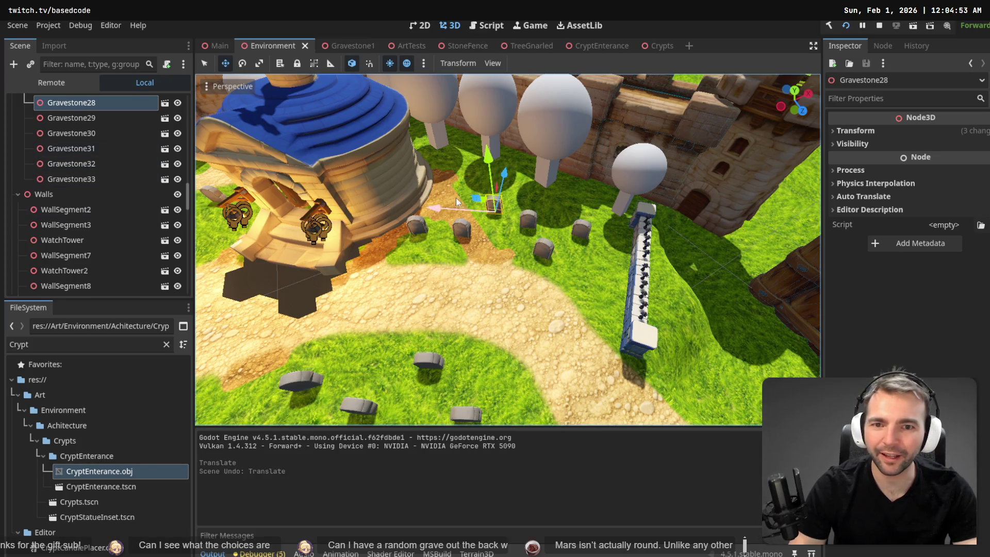
pyautogui.click(110, 133)
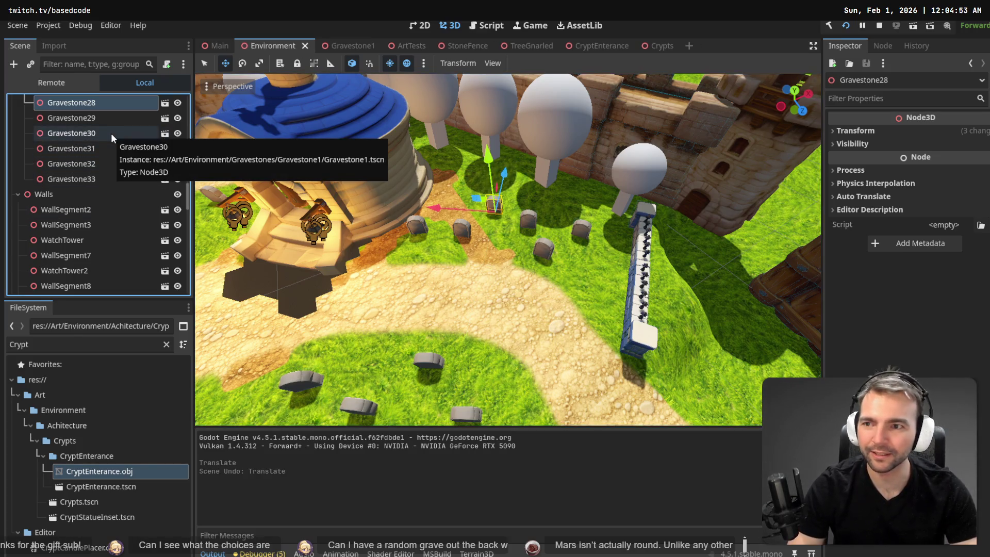
pyautogui.press('Left')
pyautogui.hotkey('ctrl', 'v')
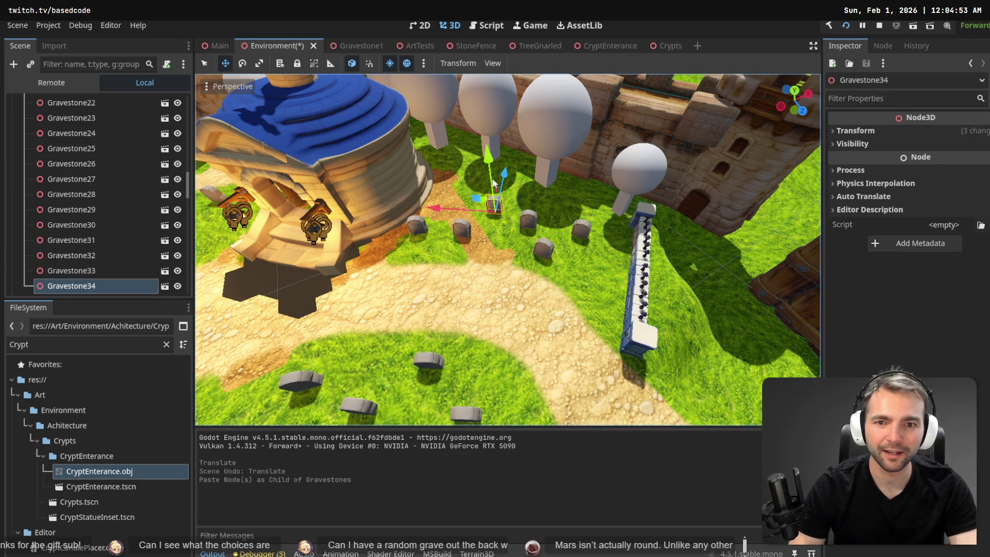
# - Place Gravestone34 beside the chapel rotated about 27 degrees, then select the Terrain3D node
pyautogui.moveTo(505, 172); pyautogui.dragTo(407, 178)
pyautogui.press('e')
pyautogui.moveTo(483, 205)
pyautogui.mouseDown()
pyautogui.moveTo(493, 208)
pyautogui.moveTo(485, 204)
pyautogui.mouseUp()
pyautogui.press('w')
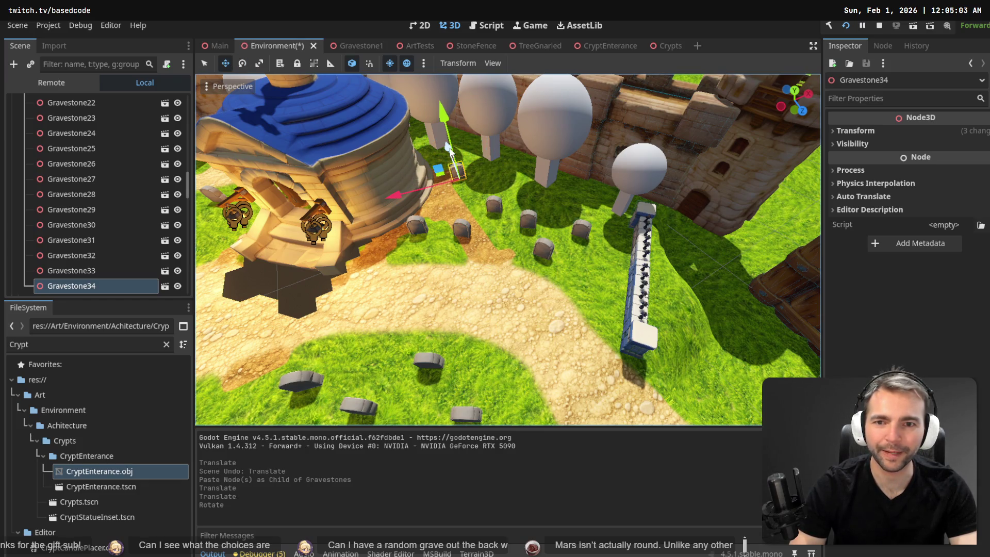
pyautogui.moveTo(448, 147); pyautogui.dragTo(441, 139)
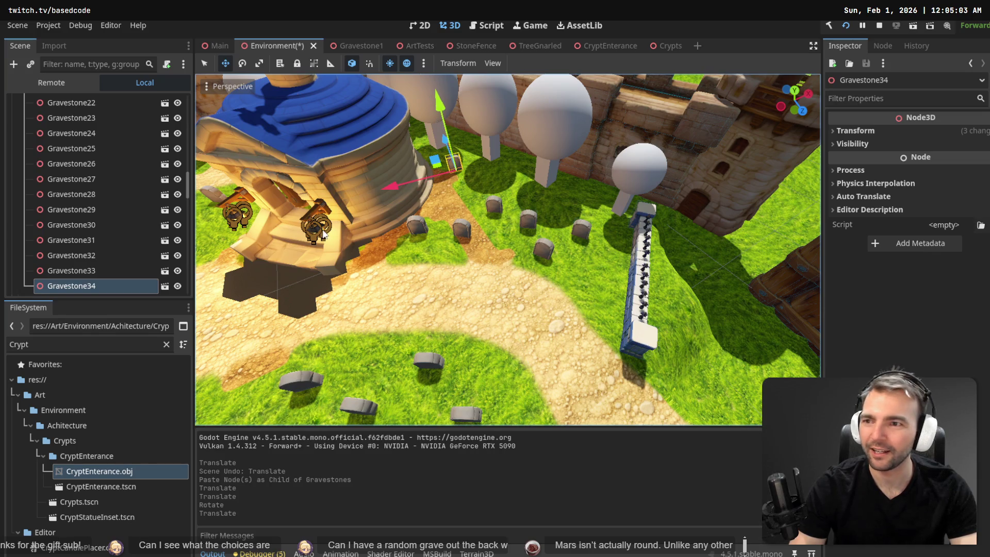
pyautogui.moveTo(187, 184); pyautogui.dragTo(180, 81)
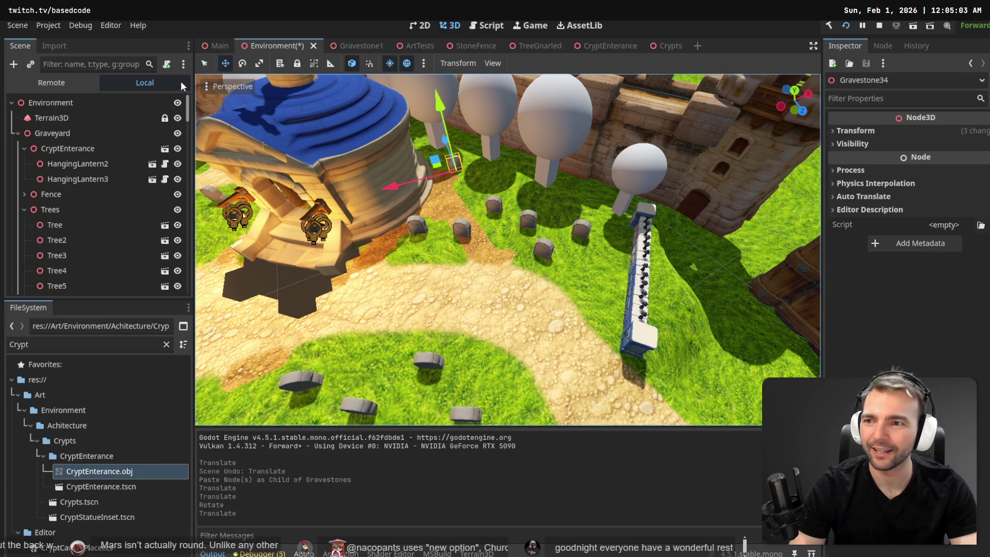
pyautogui.click(95, 117)
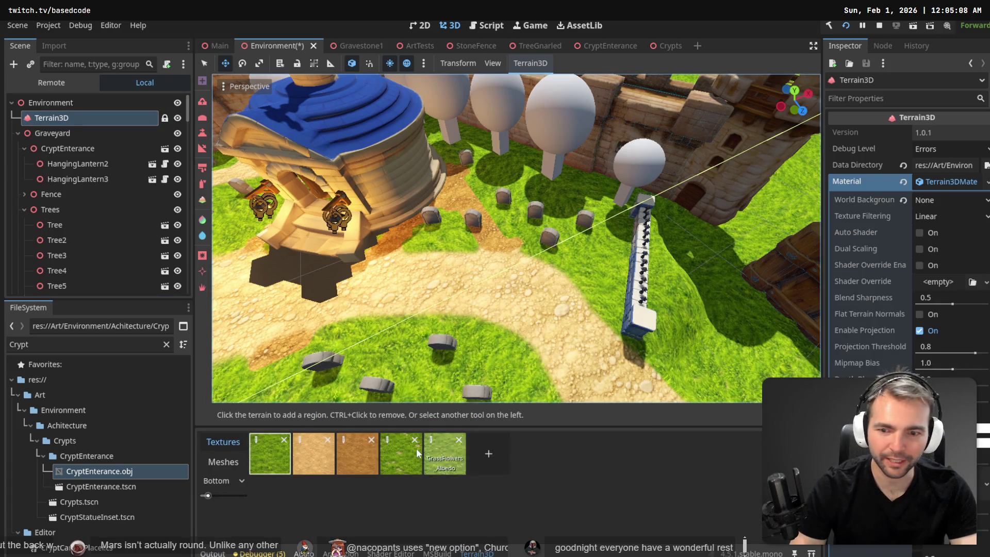
# - Choose the GrassFlowers terrain texture and fly down to inspect the gravestone behind the crypt
pyautogui.click(435, 457)
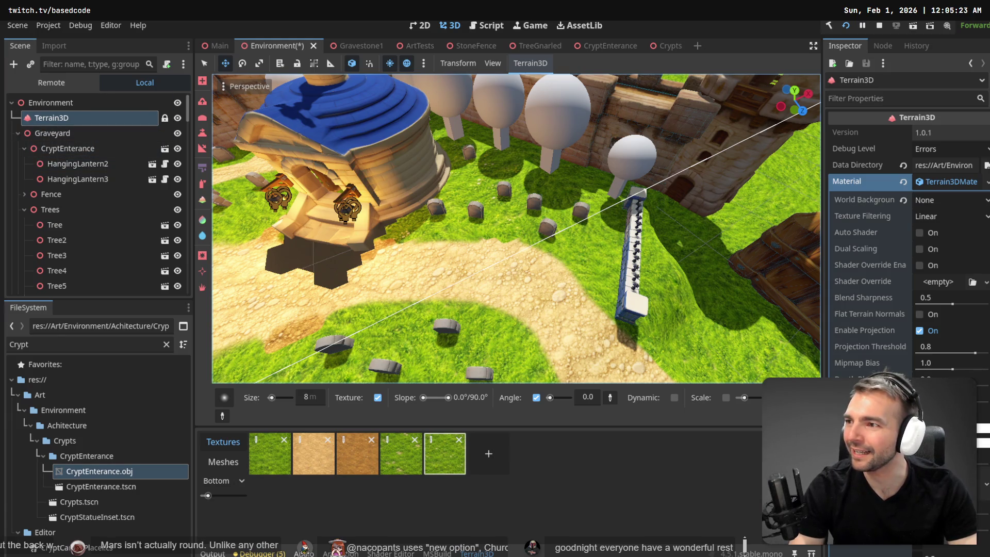
pyautogui.rightClick(332, 122)
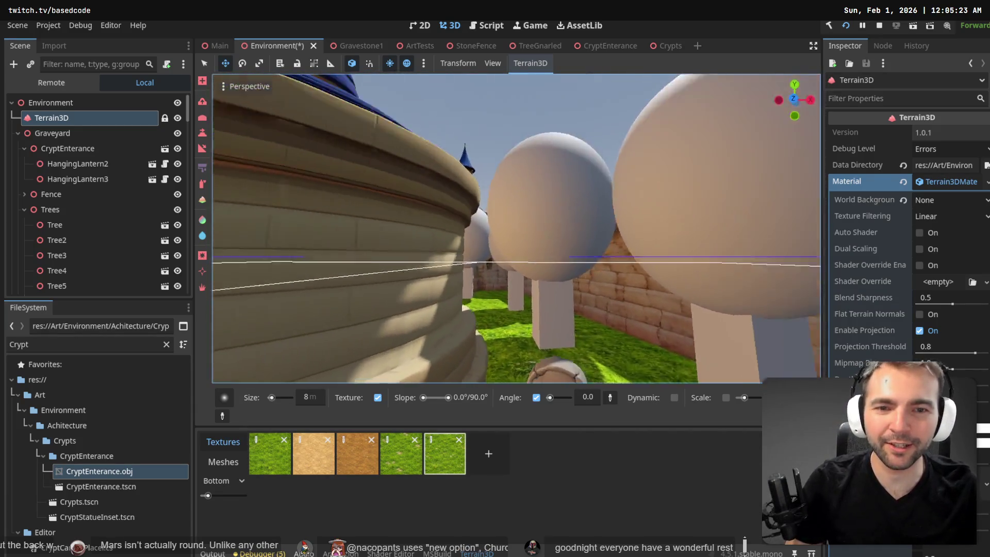
pyautogui.rightClick(445, 119)
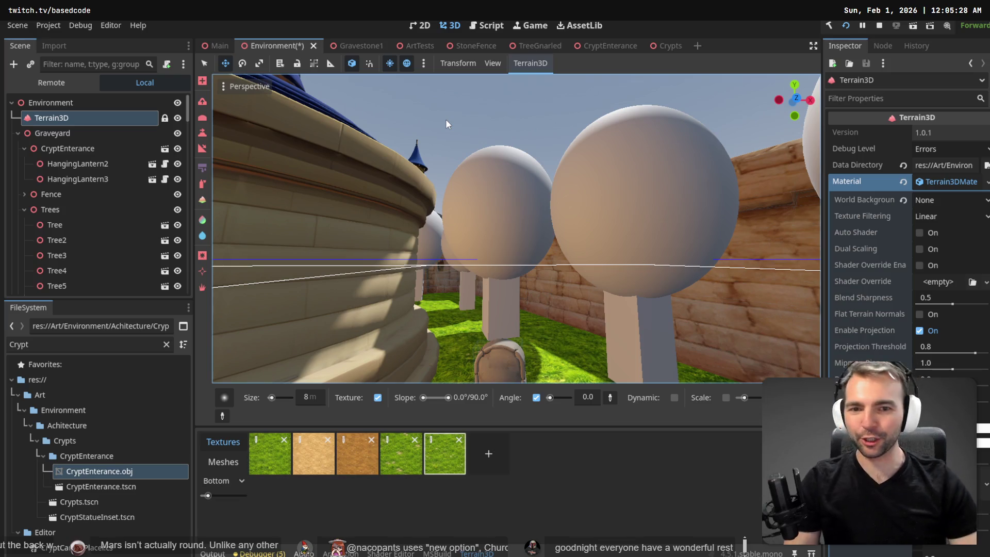
pyautogui.rightClick(540, 165)
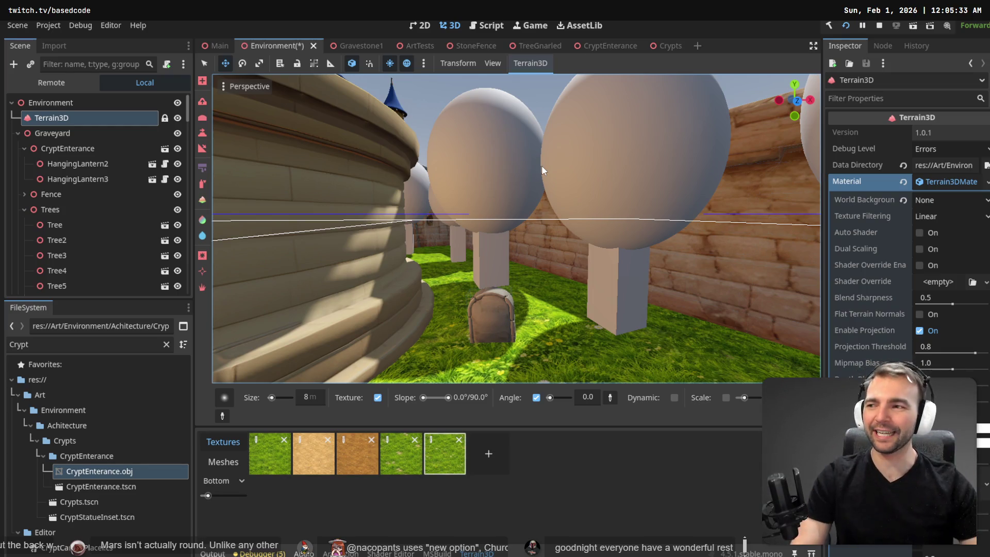
pyautogui.rightClick(536, 183)
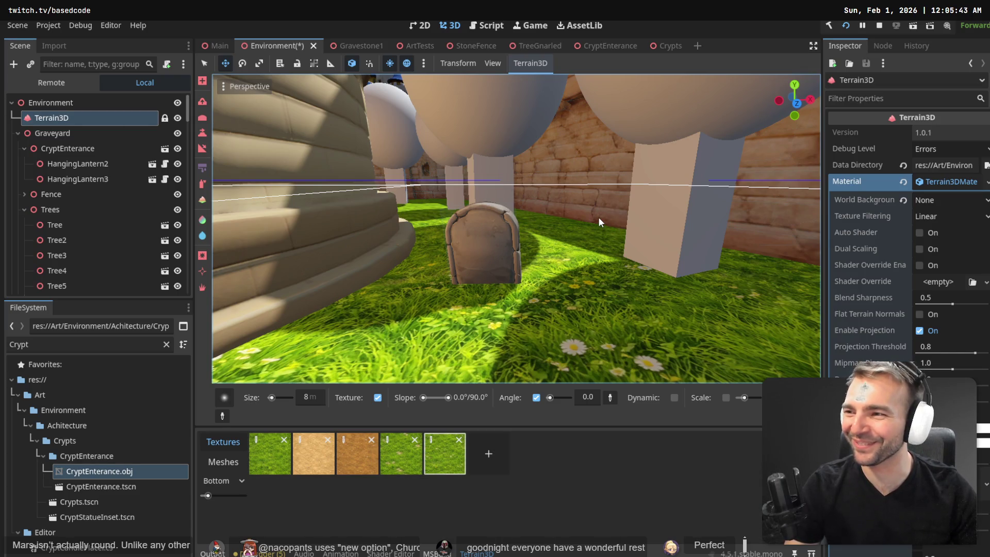
pyautogui.moveTo(599, 217); pyautogui.dragTo(599, 216)
# - Tour the church, graveyard, crypt roof and trees, then select Environment to leave terrain editing
pyautogui.press('w')
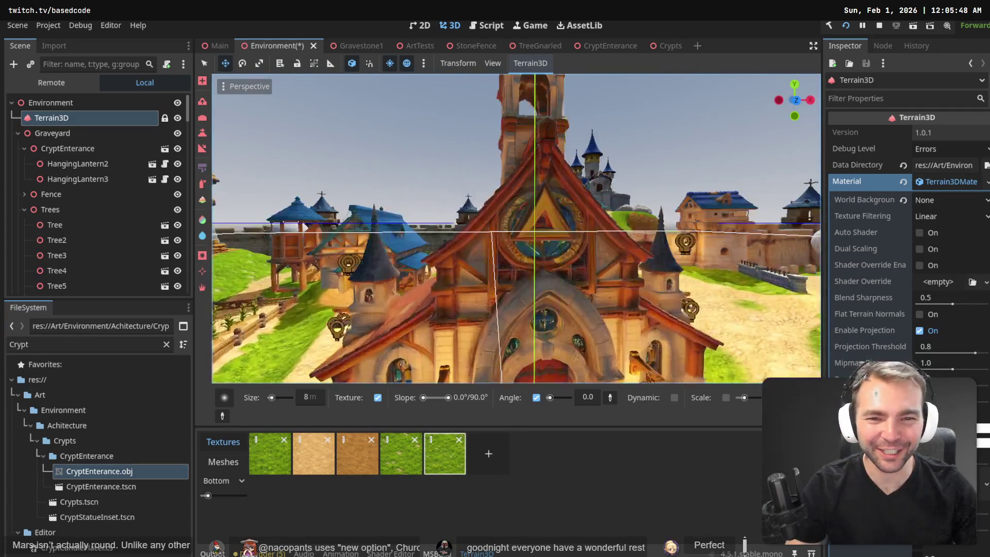
pyautogui.press('w')
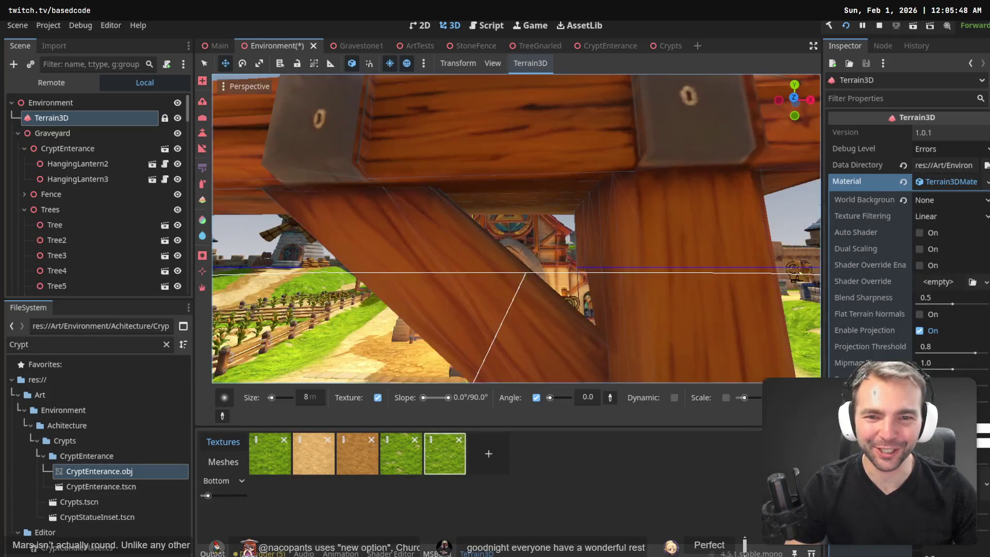
pyautogui.press('s')
pyautogui.press('w')
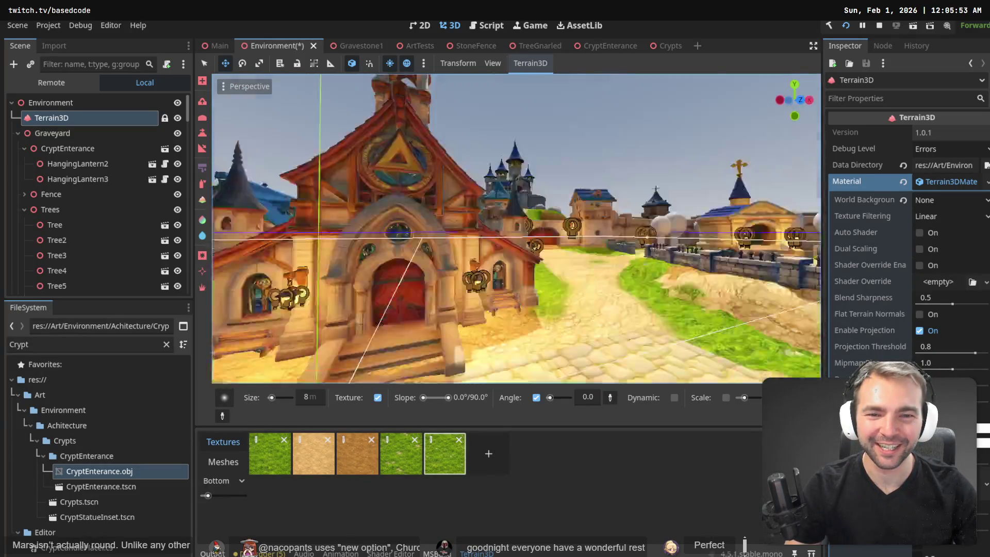
pyautogui.press('s')
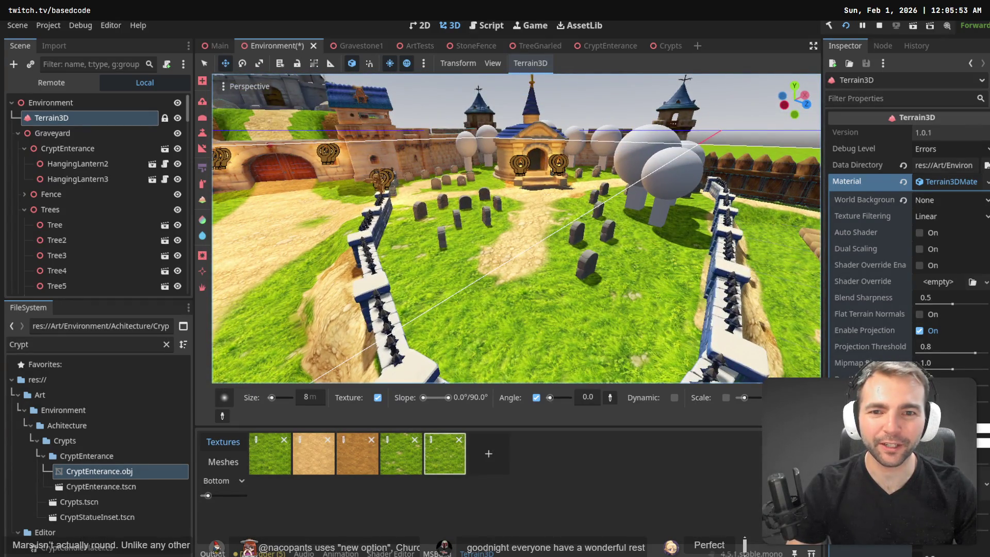
pyautogui.press('w')
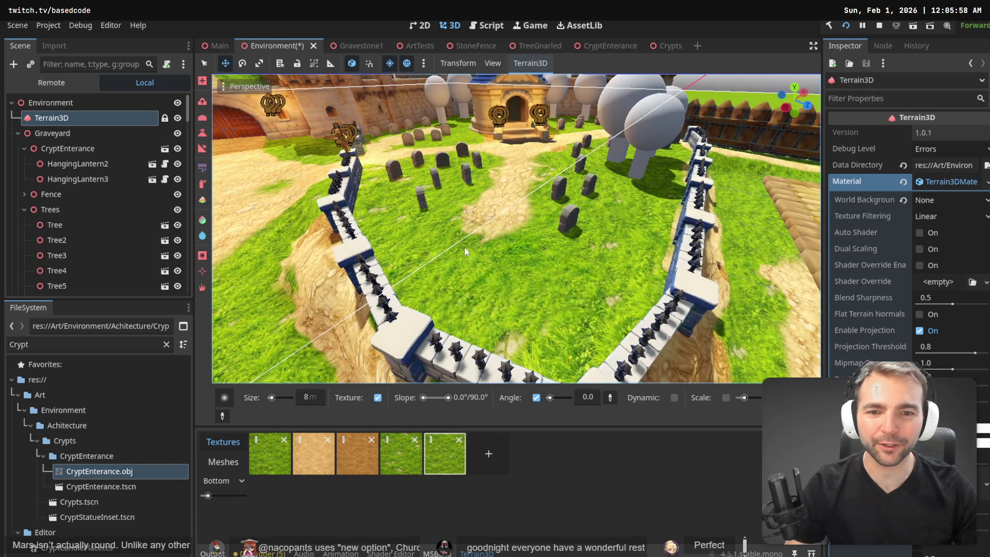
pyautogui.press('w')
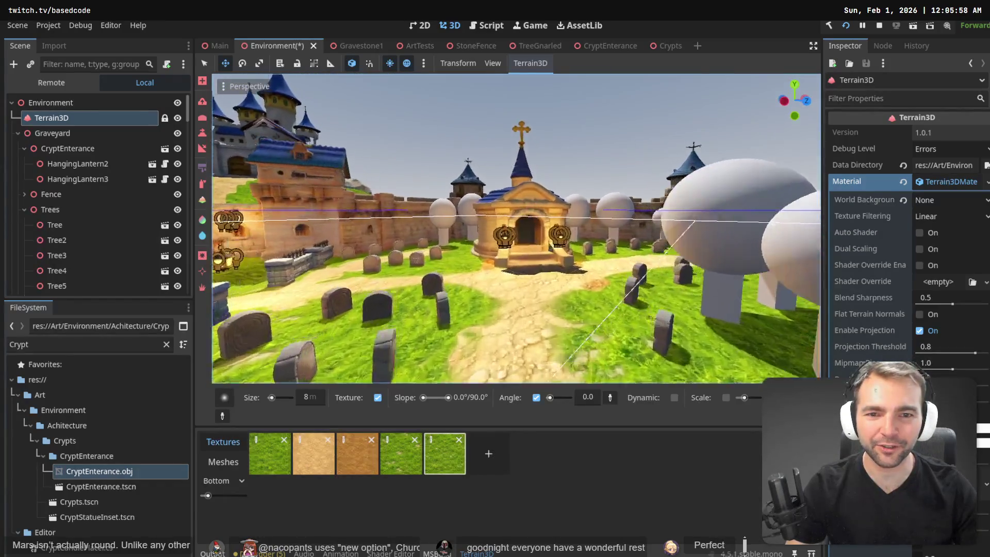
pyautogui.press('s')
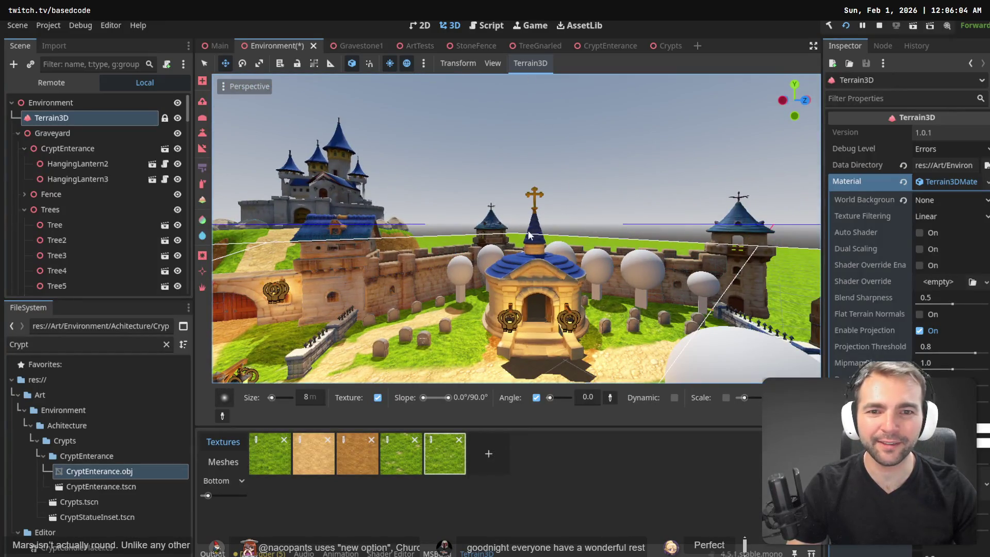
pyautogui.press('w')
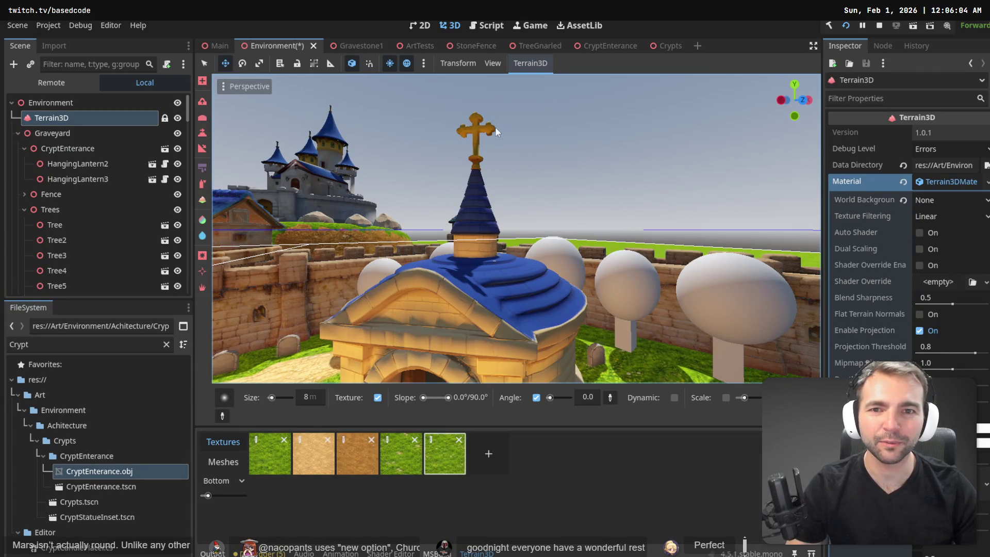
pyautogui.press('w')
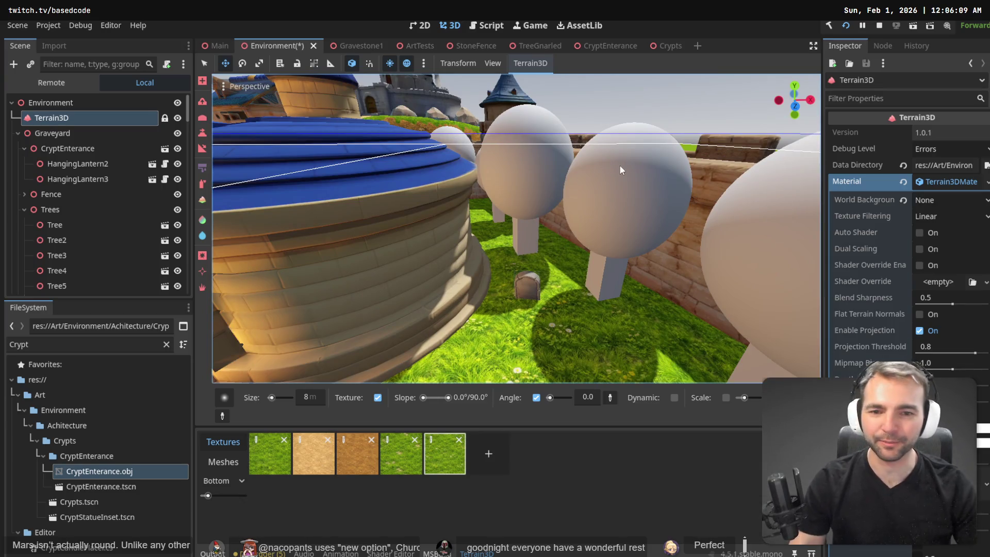
pyautogui.press('s')
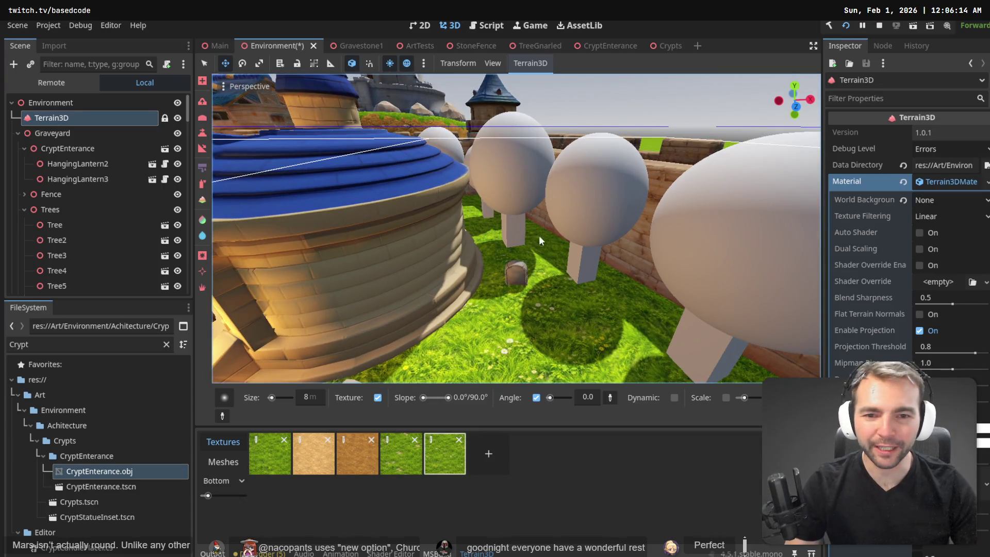
pyautogui.press('w')
pyautogui.press('s')
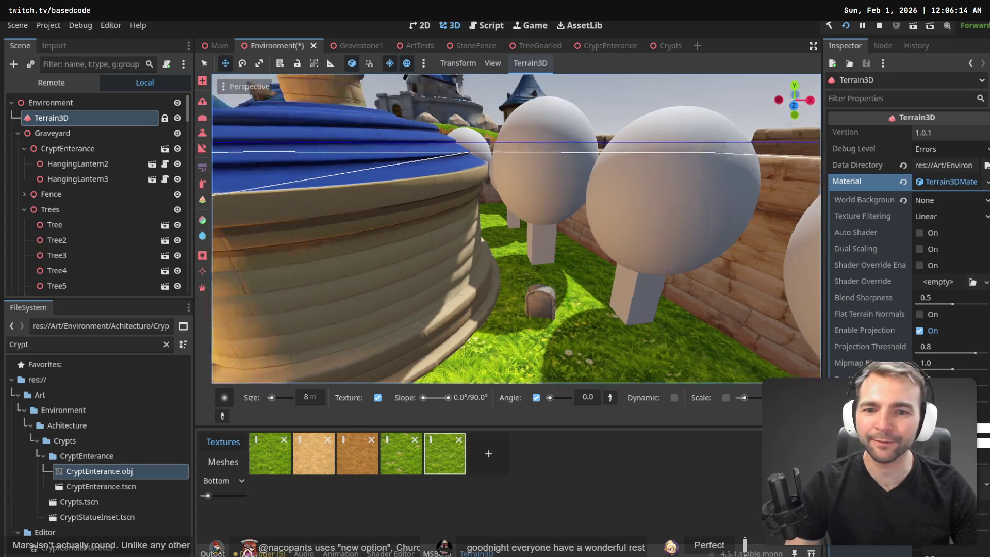
pyautogui.click(51, 103)
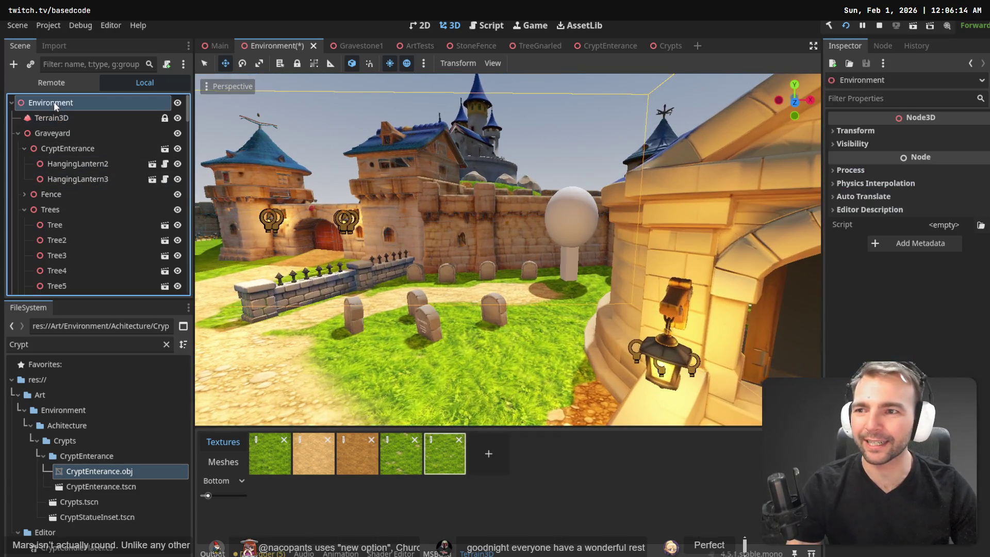
# - Copy Gravestone8's Name and Epitaph plates onto Gravestone34 behind the crypt, then switch to tldraw
pyautogui.click(487, 316)
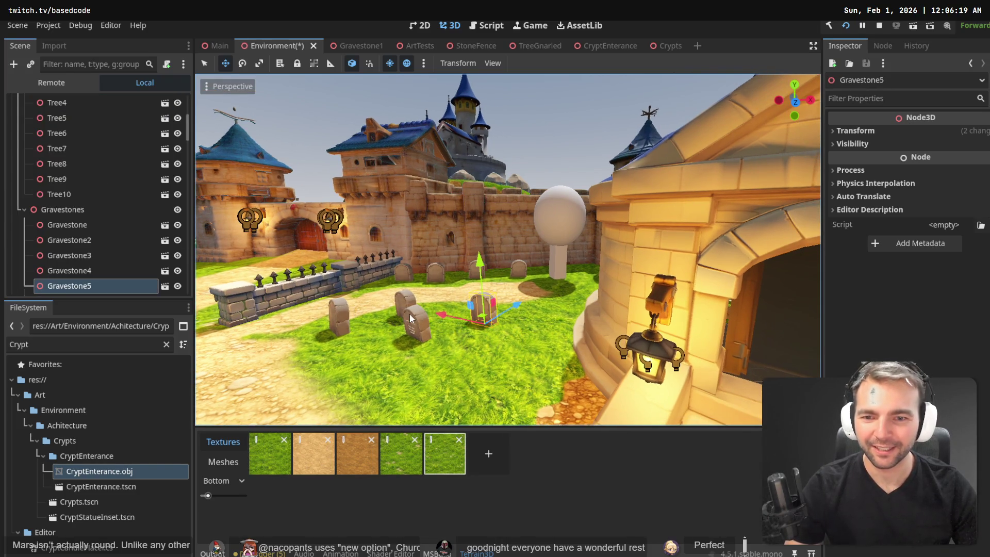
pyautogui.click(409, 320)
pyautogui.scroll(-2, 106, 247)
pyautogui.click(106, 248)
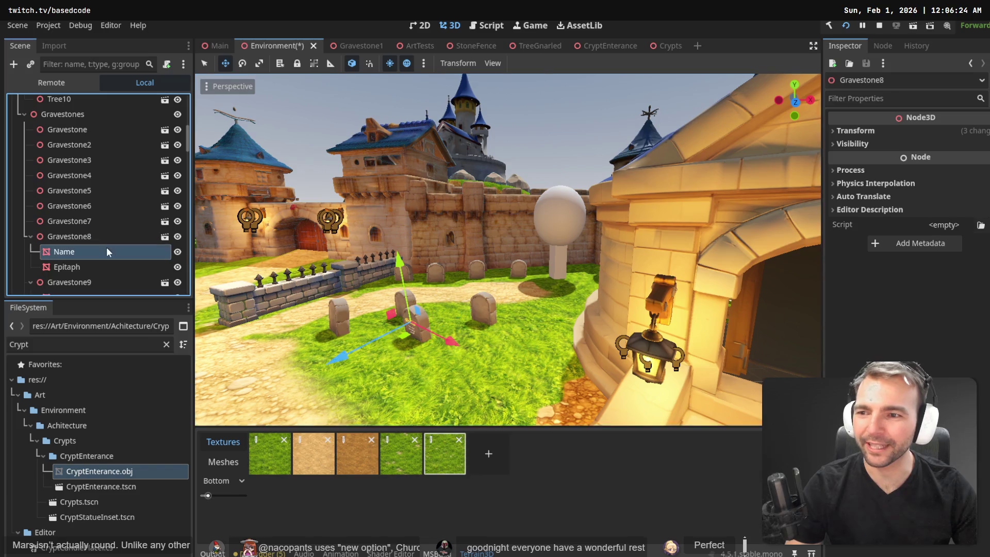
pyautogui.keyDown('shift'); pyautogui.click(99, 261); pyautogui.keyUp('shift')
pyautogui.press('w')
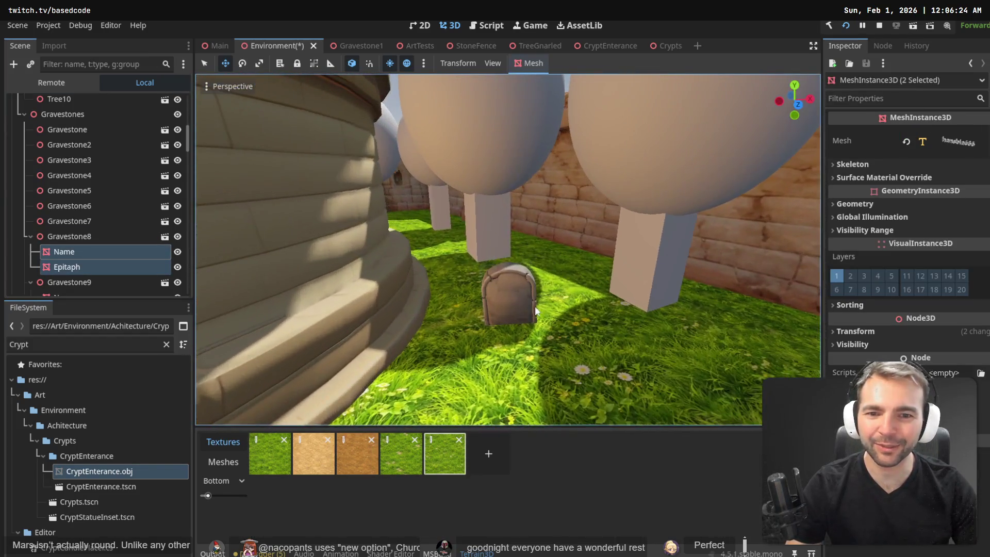
pyautogui.click(526, 301)
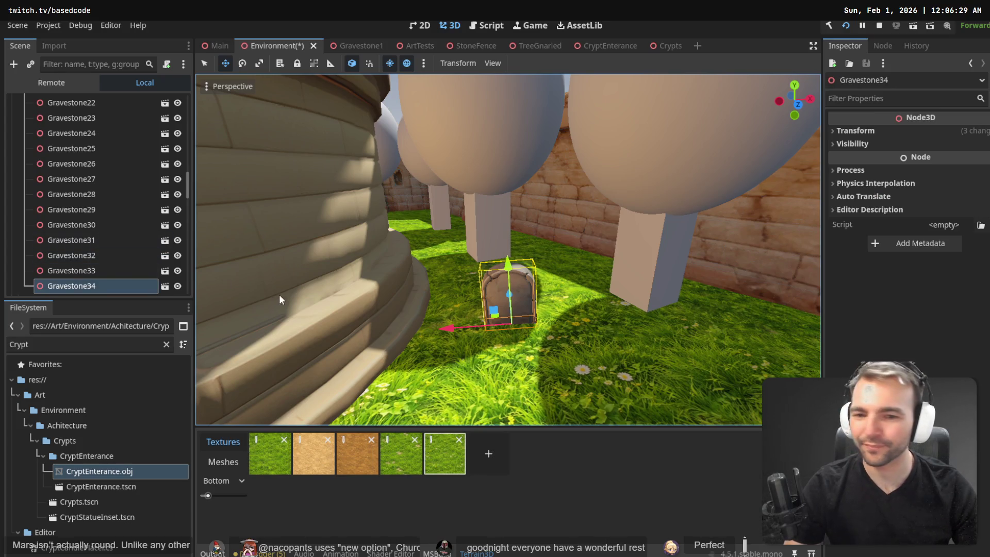
pyautogui.hotkey('ctrl', 'v')
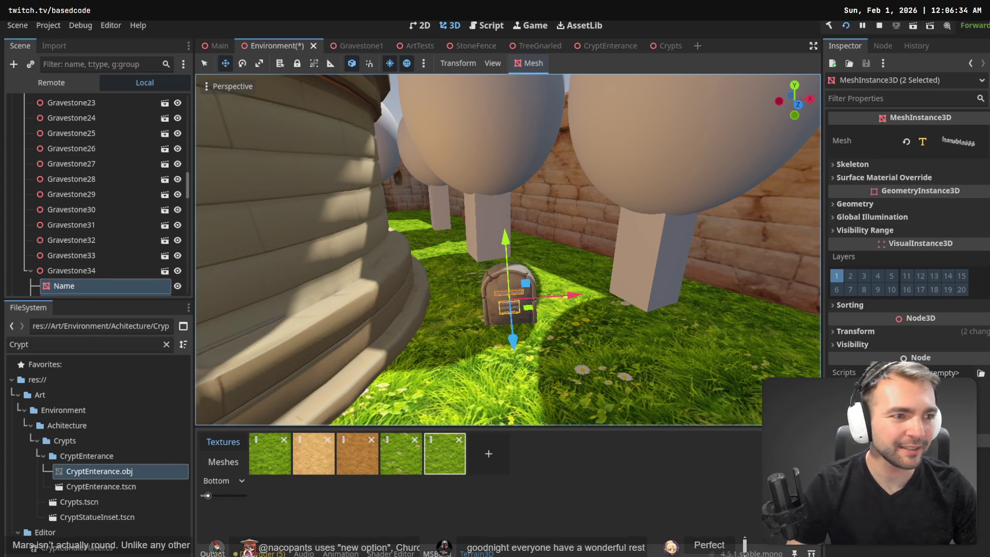
pyautogui.hotkey('alt', 'Tab')
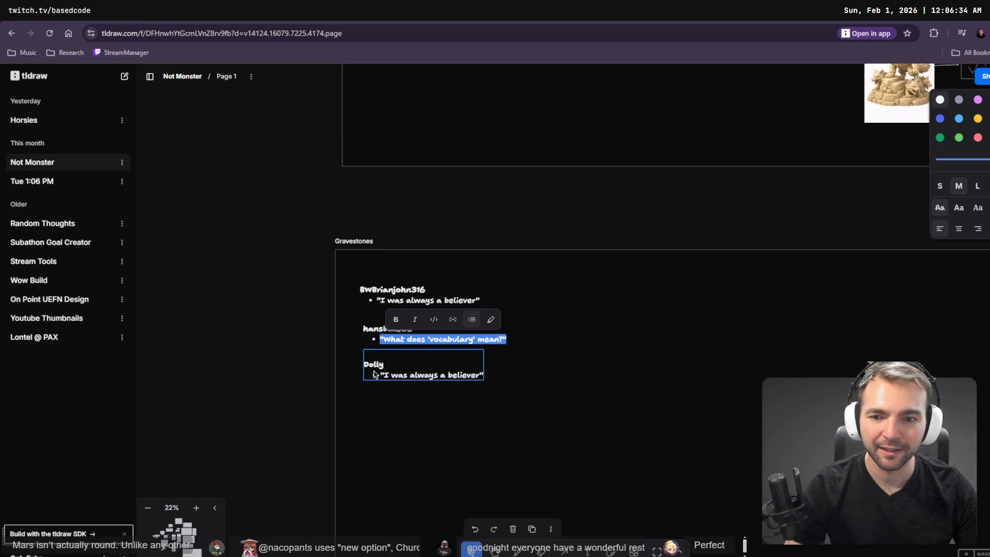
# - Enter the third entry's full username on the Gravestones board and copy it for Godot
pyautogui.doubleClick(373, 364)
pyautogui.write('Do')
pyautogui.press('BackSpace')
pyautogui.press('BackSpace')
pyautogui.press('BackSpace')
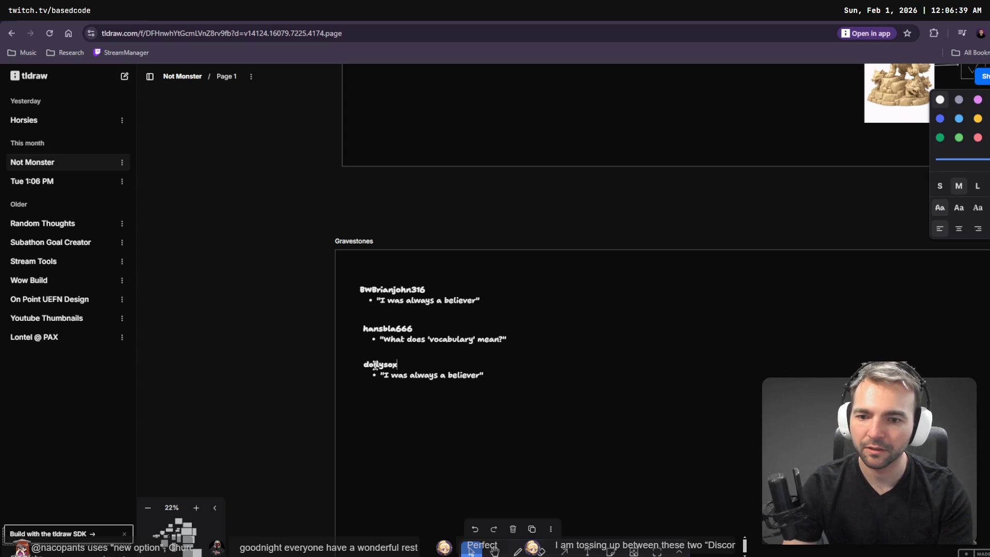
pyautogui.doubleClick(375, 364)
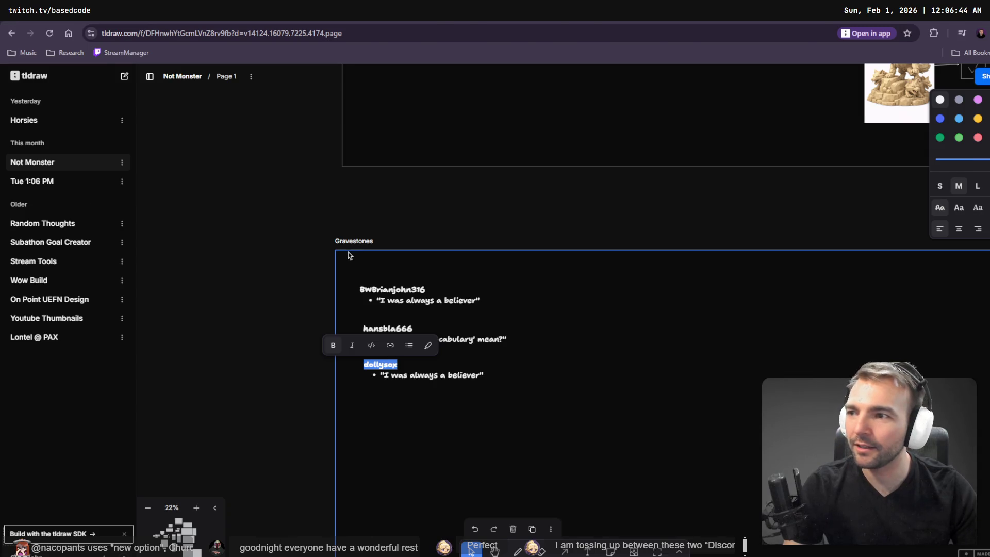
pyautogui.hotkey('alt', 'Tab')
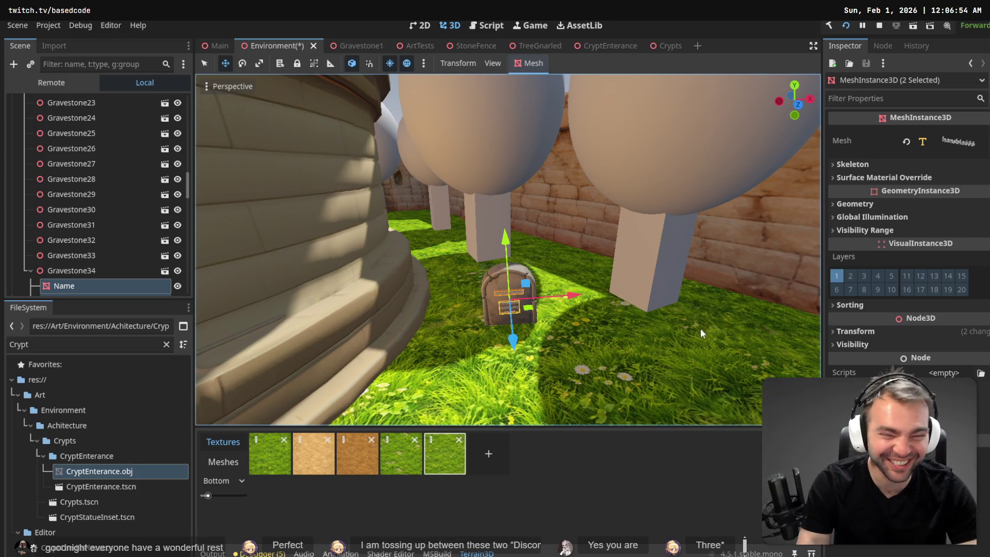
# - Duplicate Gravestone34's Name text mesh and rename the copy Epitaph
pyautogui.click(74, 286)
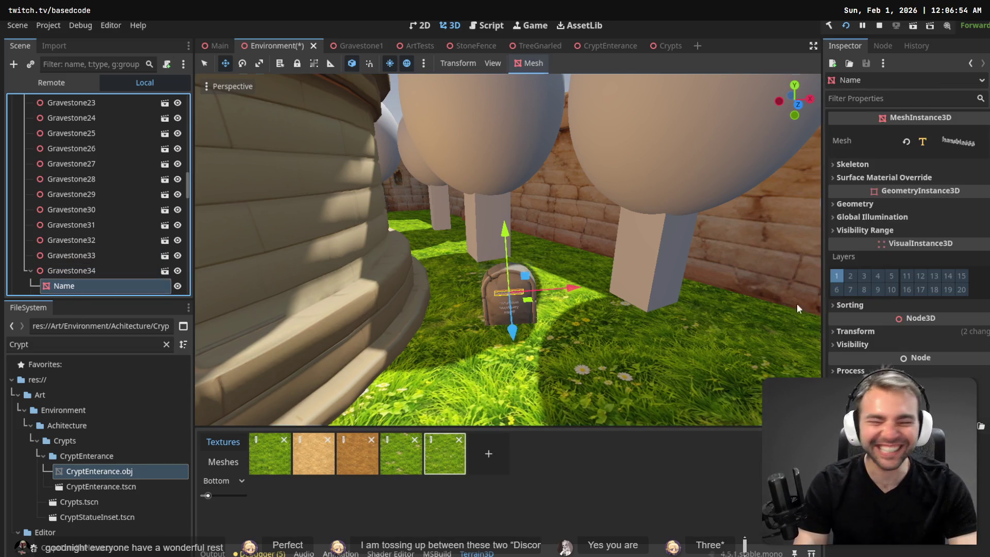
pyautogui.click(960, 148)
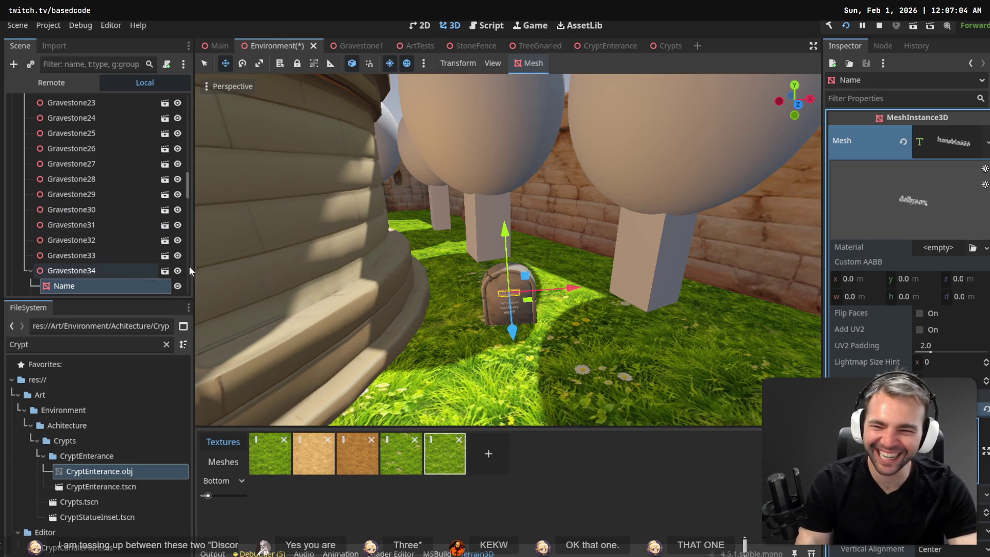
pyautogui.hotkey('ctrl', 'd')
pyautogui.write('Epitaph')
pyautogui.press('Return')
pyautogui.click(63, 253)
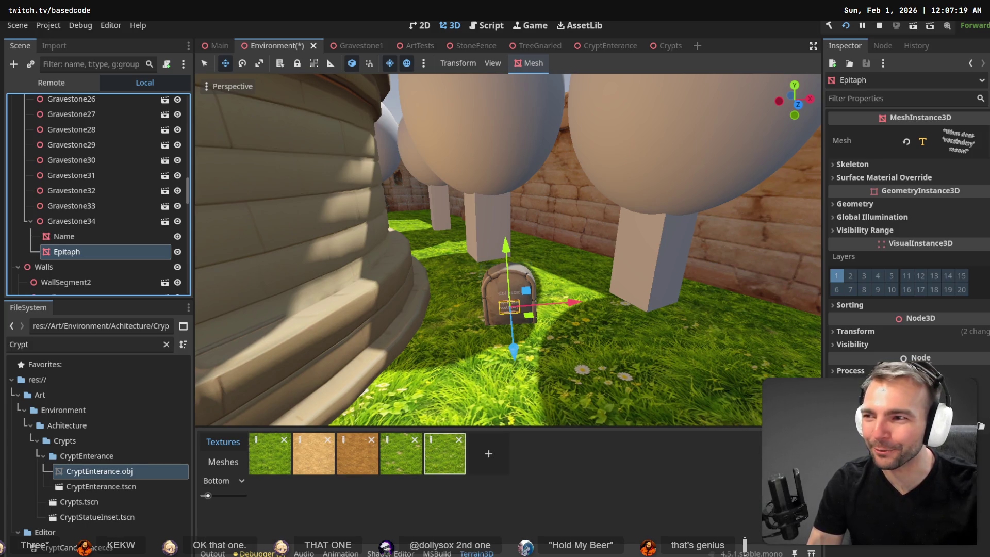
# - Compare the Name and Epitaph settings and open the Epitaph TextMesh properties to edit its text
pyautogui.click(85, 237)
pyautogui.click(75, 253)
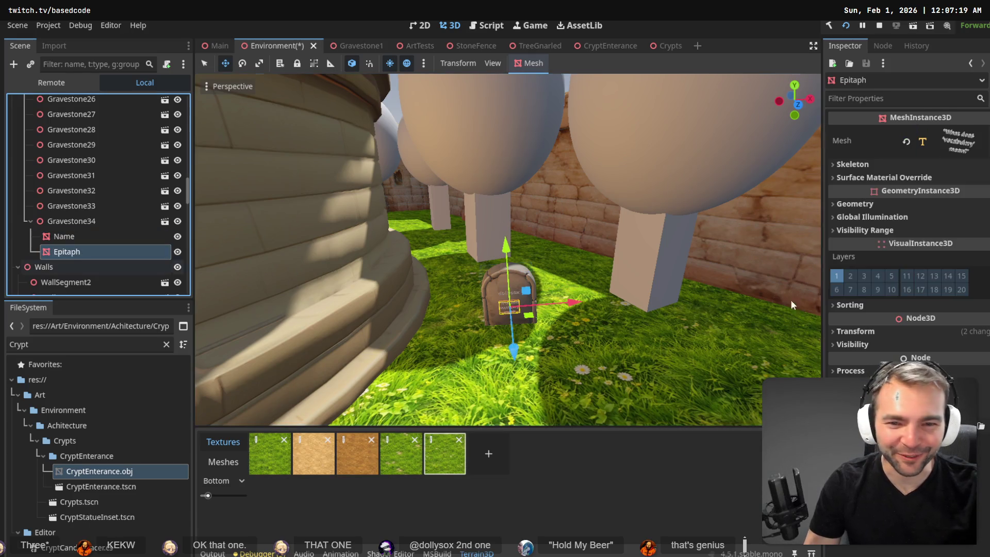
pyautogui.click(887, 330)
pyautogui.click(873, 330)
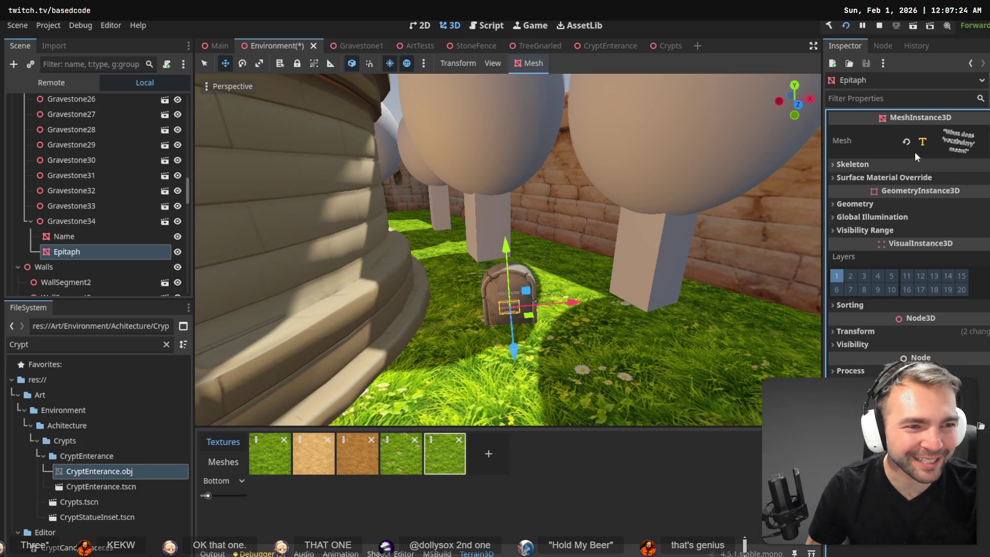
pyautogui.click(948, 137)
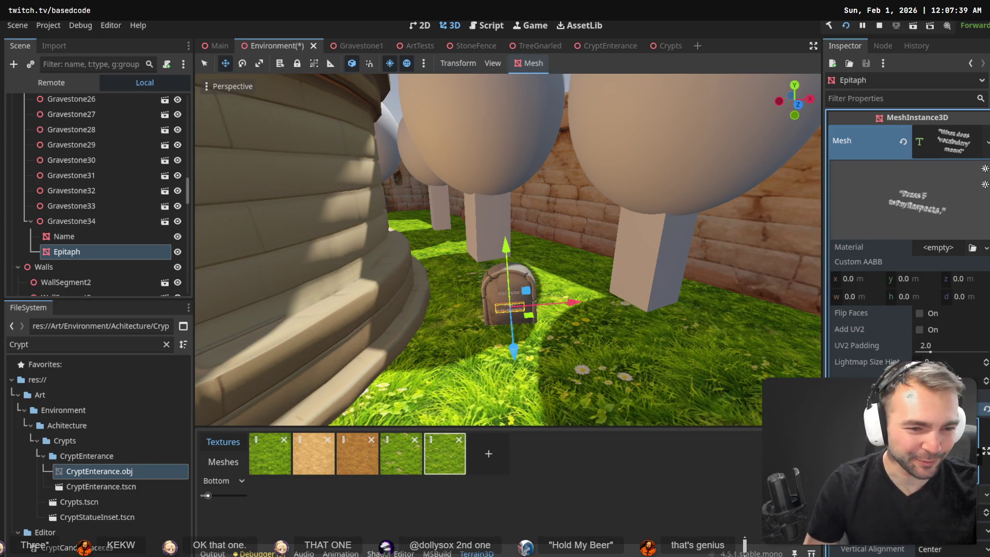
pyautogui.scroll(2, 622, 164)
pyautogui.scroll(2, 591, 245)
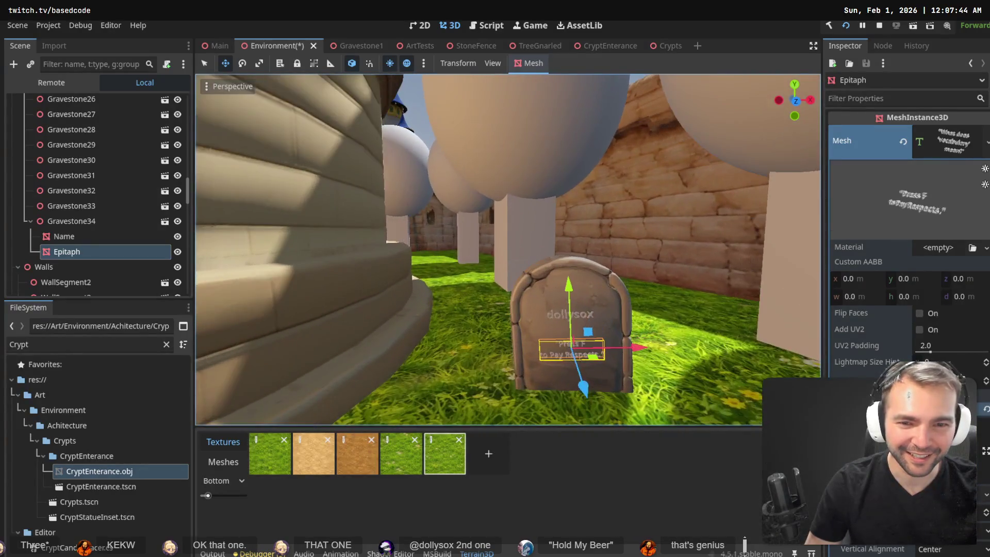
pyautogui.click(593, 243)
pyautogui.scroll(2, 596, 241)
pyautogui.scroll(4, 597, 261)
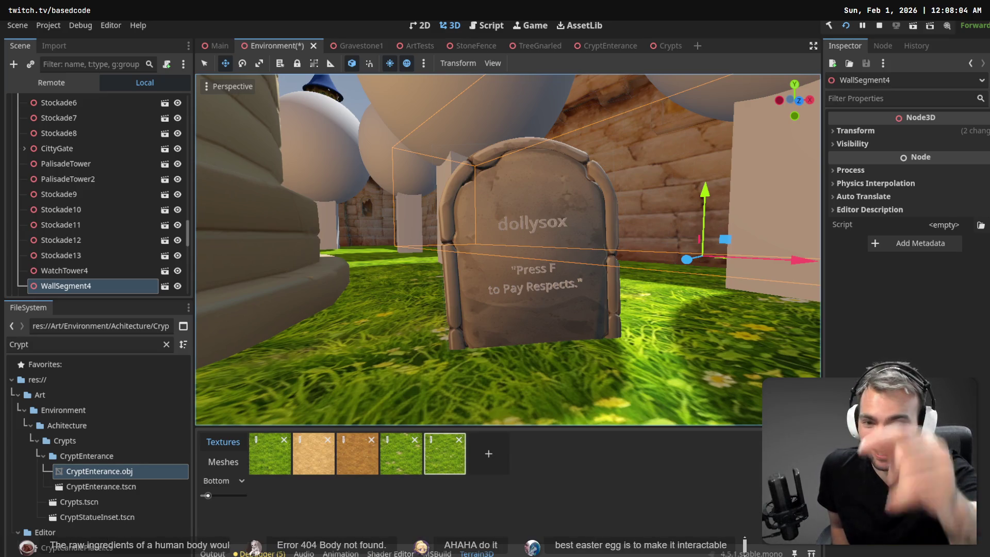
pyautogui.moveTo(546, 169); pyautogui.dragTo(546, 169)
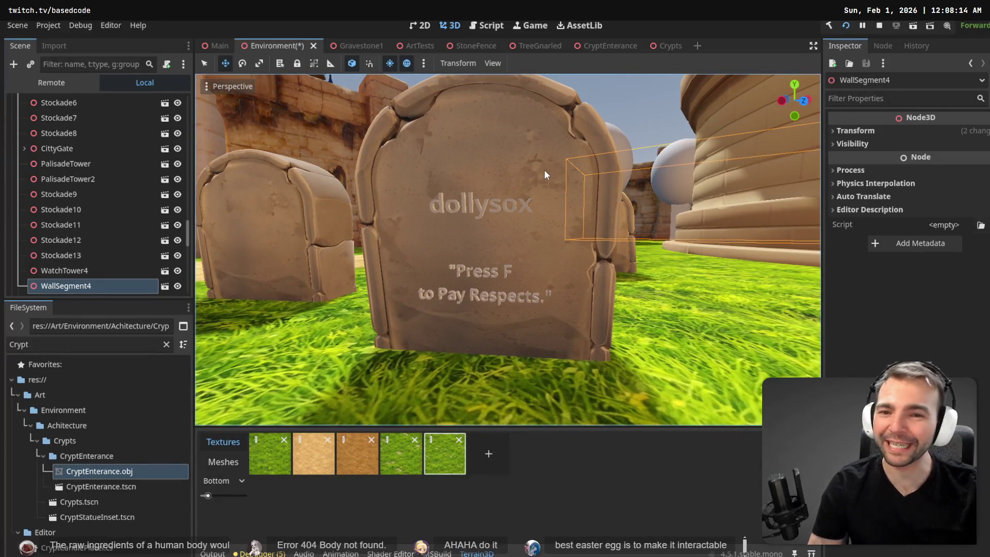
pyautogui.click(470, 210)
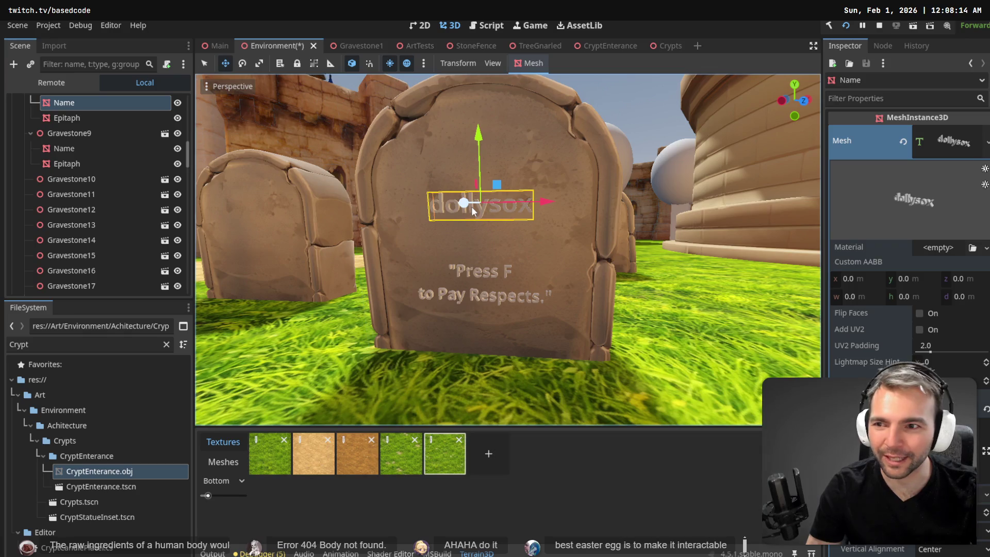
pyautogui.press('f')
pyautogui.moveTo(472, 207); pyautogui.dragTo(472, 206)
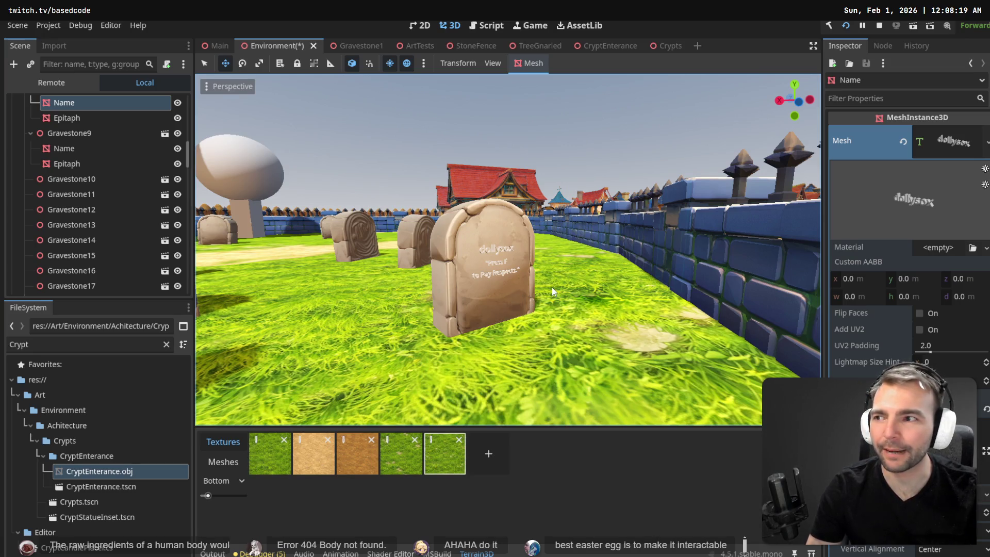
pyautogui.moveTo(552, 287); pyautogui.dragTo(552, 287)
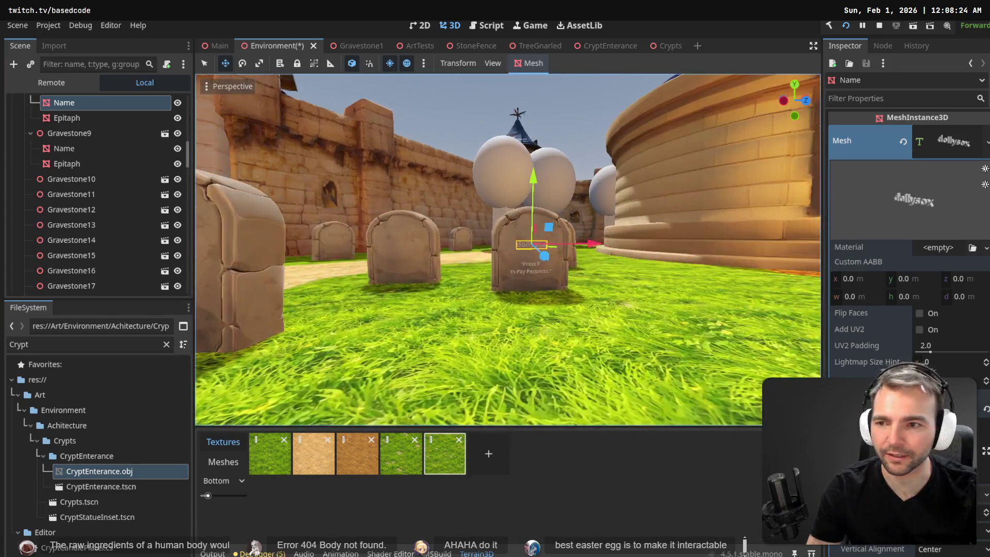
pyautogui.scroll(1, 85, 135)
pyautogui.rightClick(70, 131)
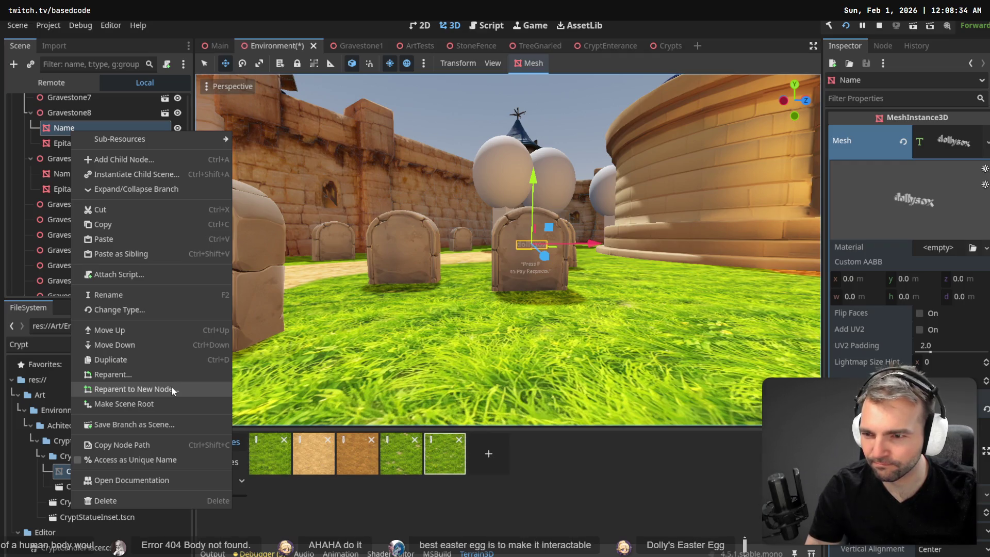
pyautogui.click(101, 188)
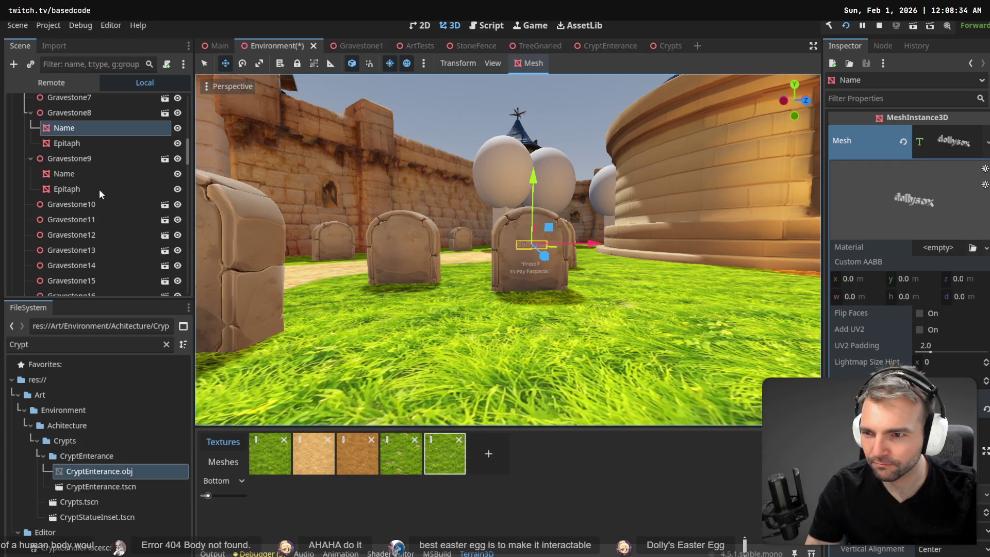
pyautogui.click(74, 118)
pyautogui.click(78, 125)
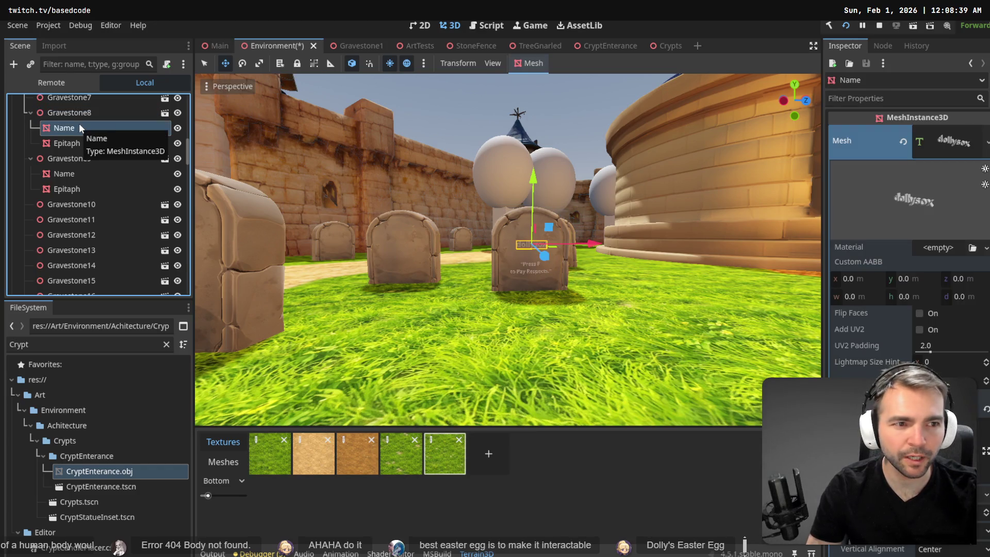
pyautogui.click(78, 117)
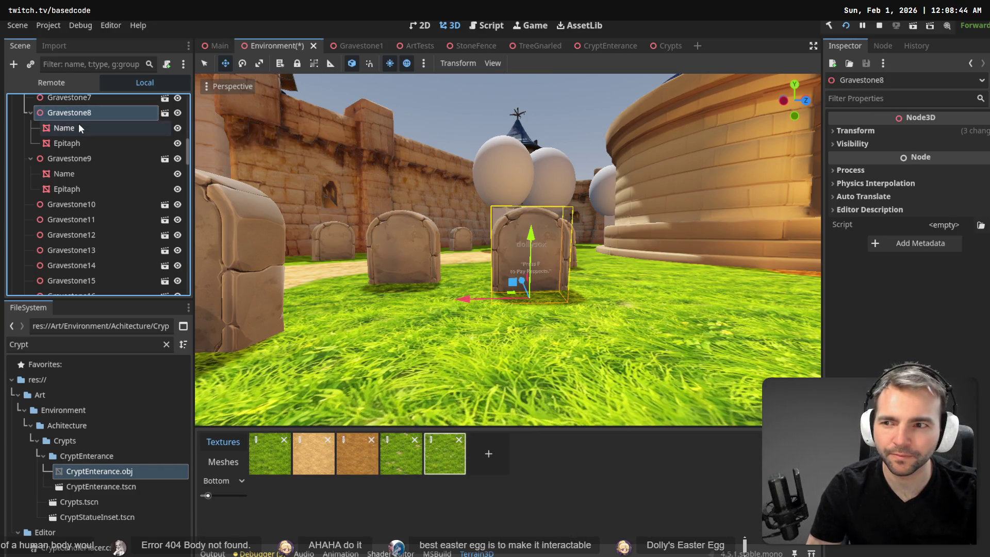
pyautogui.click(78, 126)
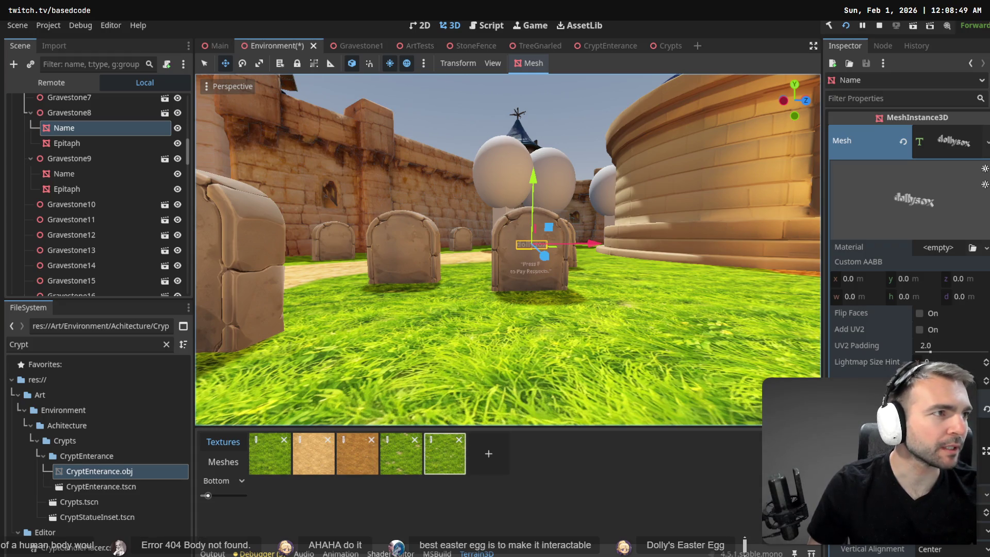
pyautogui.write('chat.openai.com')
pyautogui.press('Return')
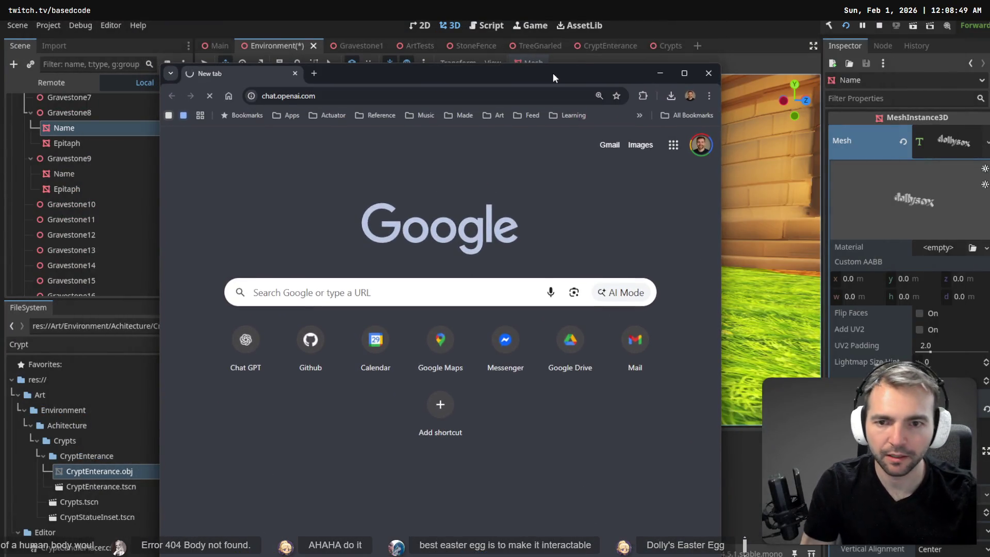
# - Dictate and send a ChatGPT question on making a copied Godot object unique, then return to tldraw
pyautogui.press('super+h')
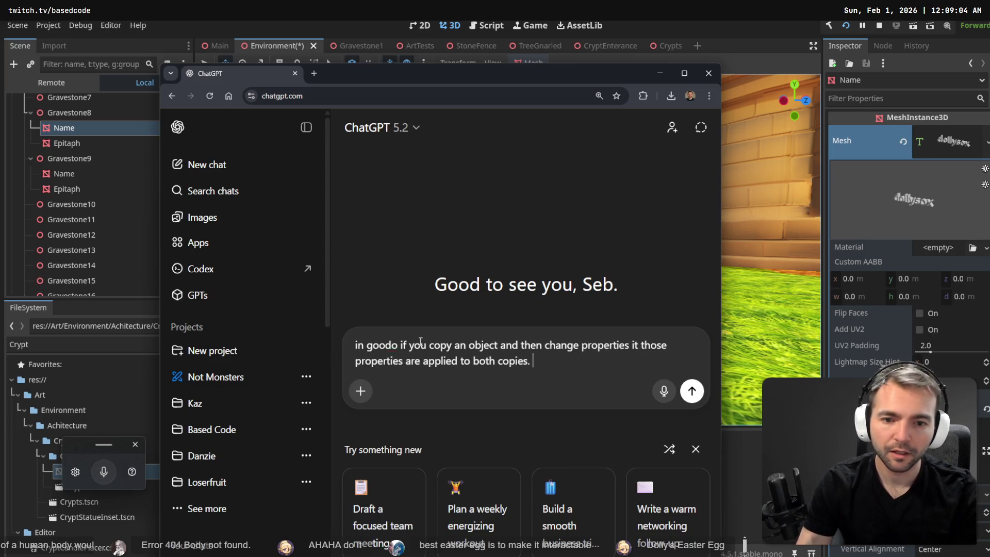
pyautogui.press('super+h')
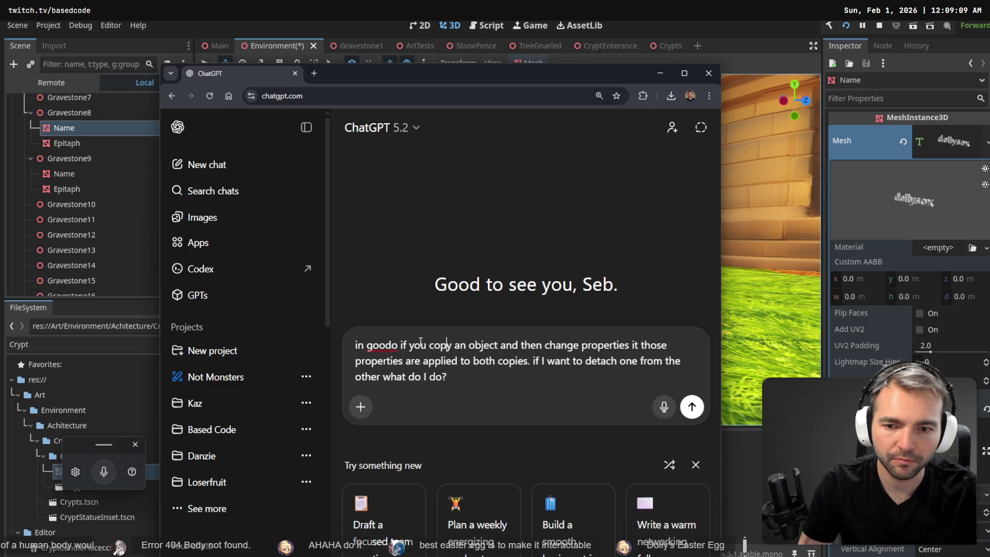
pyautogui.write('Godot')
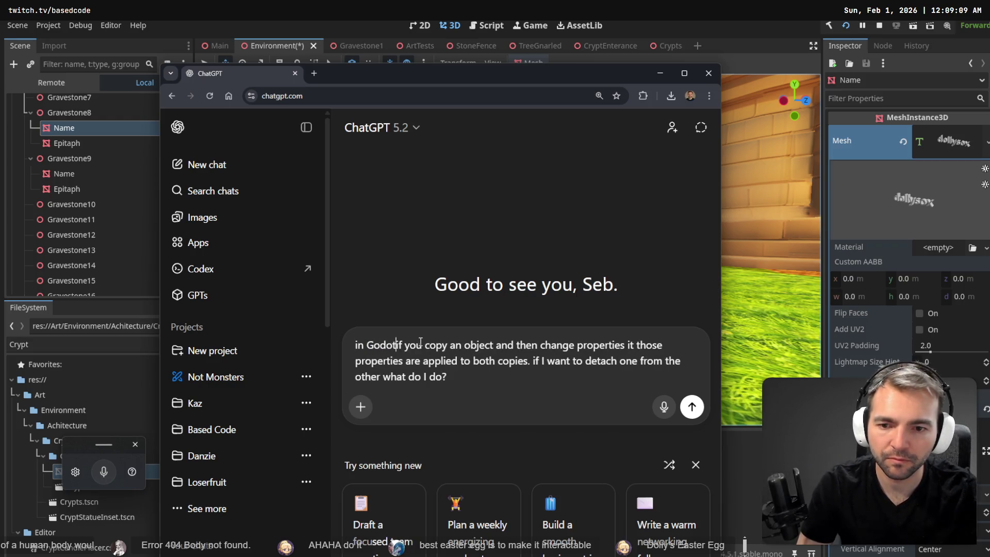
pyautogui.press('Return')
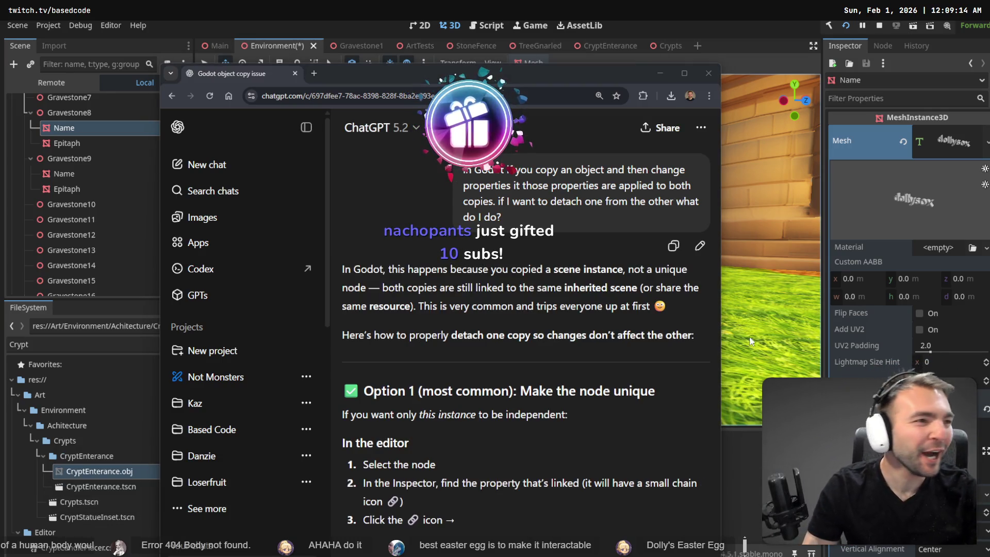
pyautogui.hotkey('alt', 'Tab')
pyautogui.click(442, 435)
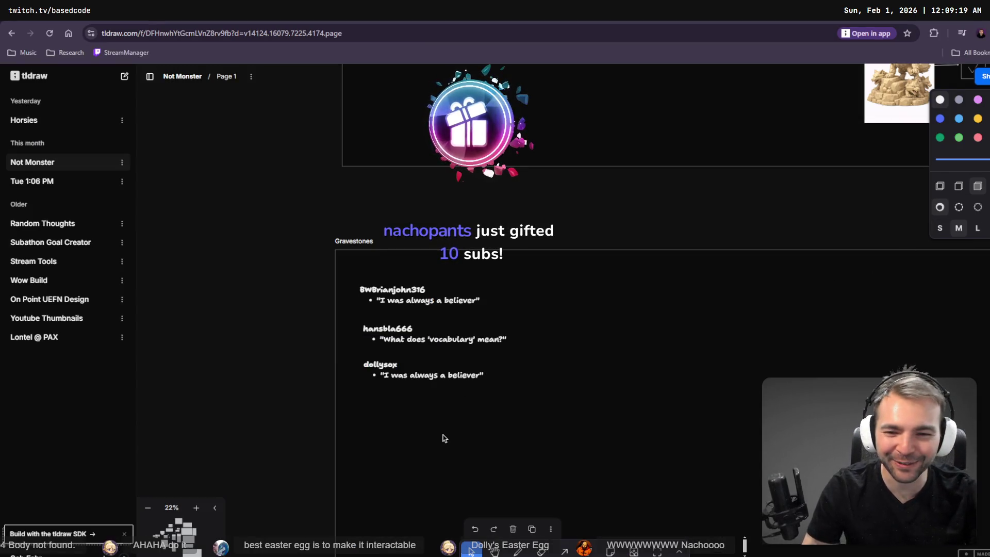
# - Duplicate the last entry, enter the new chatter's username, and paste the quote "please don't MP3 on me"
pyautogui.moveTo(434, 376)
pyautogui.mouseDown()
pyautogui.moveTo(415, 423)
pyautogui.moveTo(412, 403)
pyautogui.mouseUp()
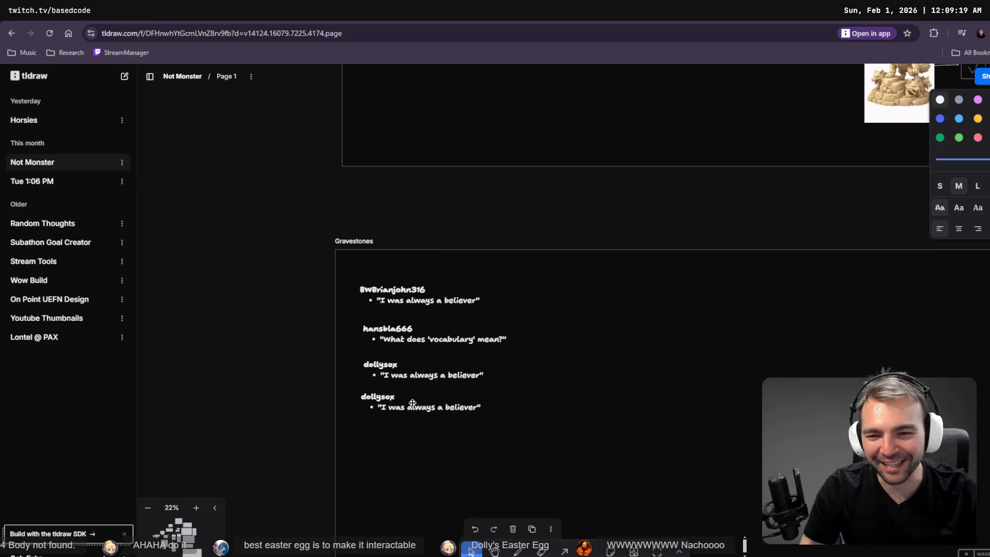
pyautogui.doubleClick(384, 400)
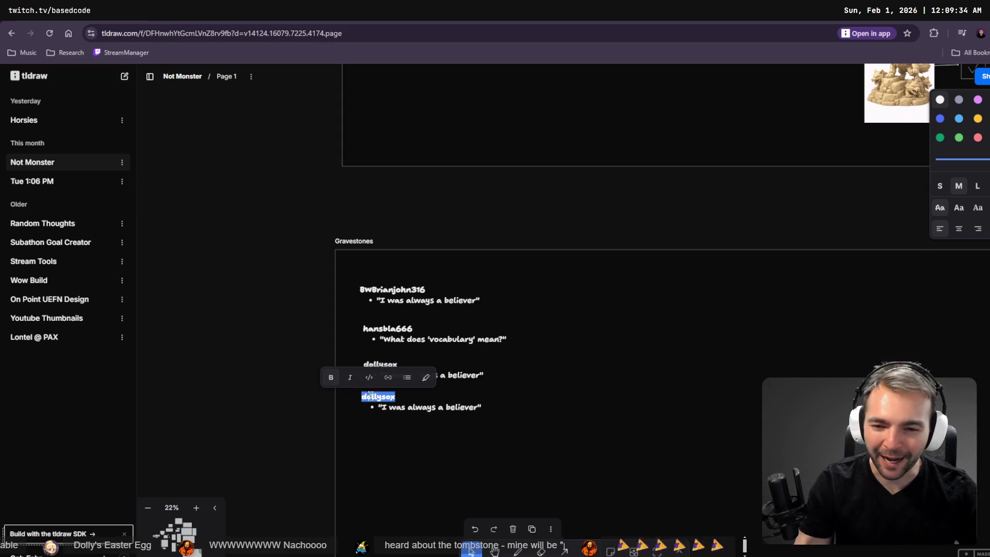
pyautogui.write('nachopants')
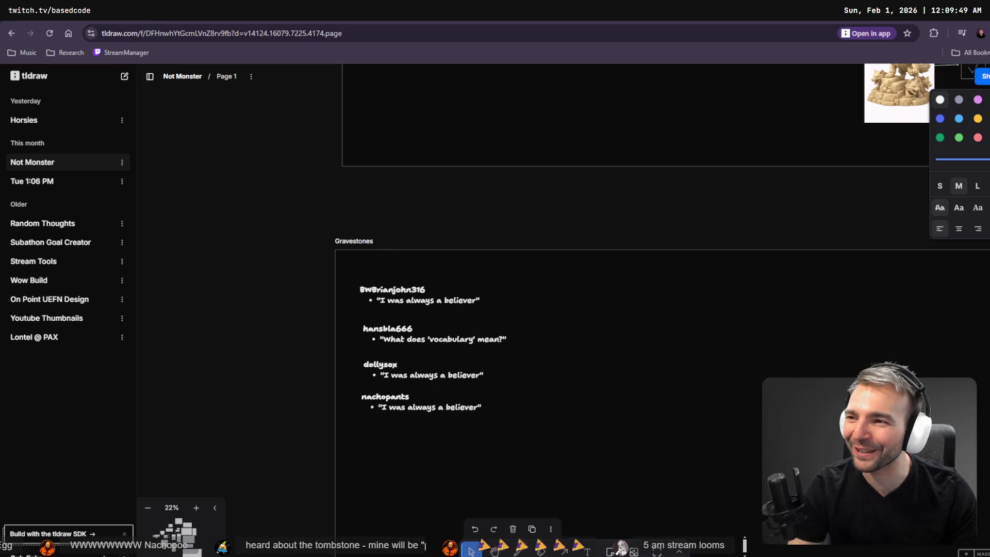
pyautogui.doubleClick(433, 406)
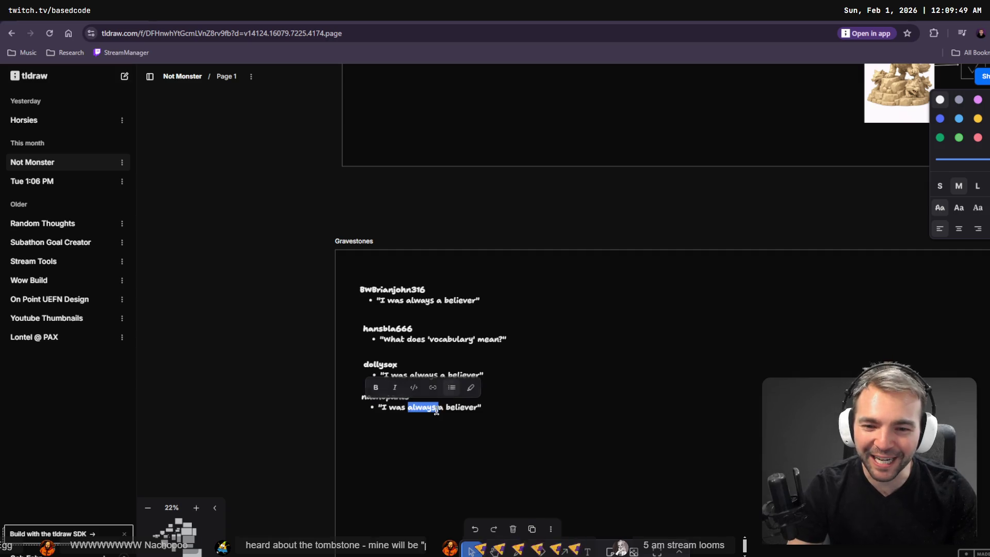
pyautogui.press('Escape')
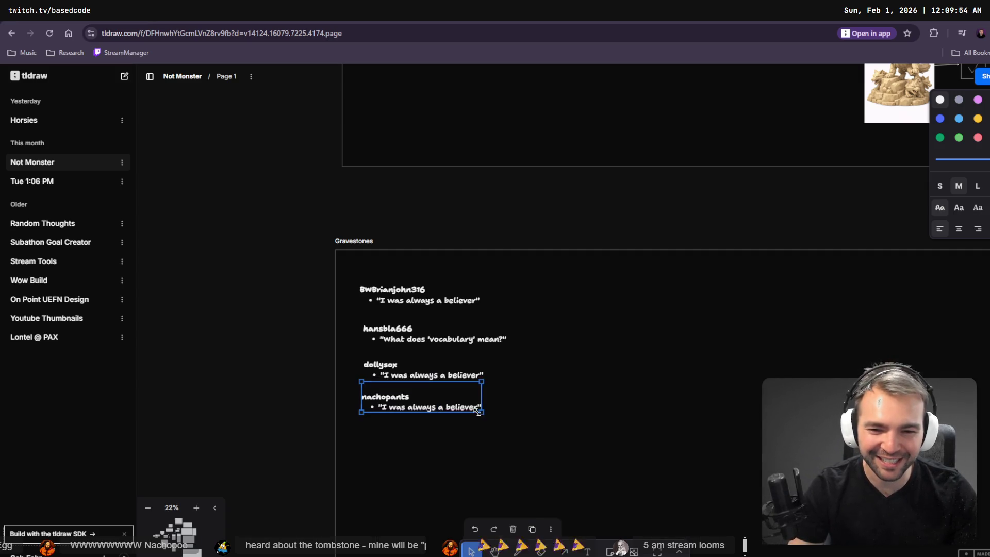
pyautogui.tripleClick(383, 406)
pyautogui.hotkey('ctrl', 'v')
pyautogui.press('Escape')
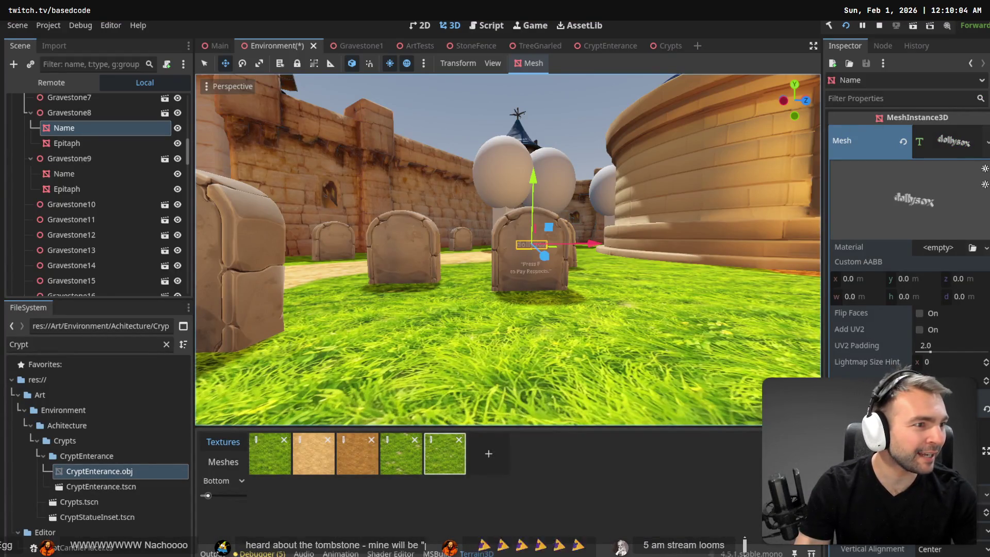
# - Copy the faceless worm-limbed creature image from ChatGPT, then return to the tldraw board
pyautogui.hotkey('alt', 'Tab')
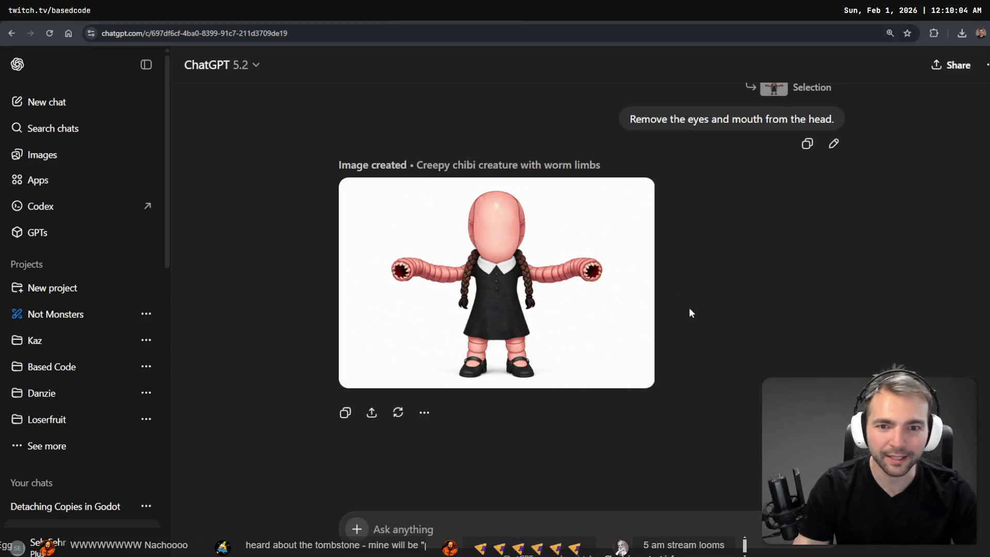
pyautogui.click(494, 271)
pyautogui.rightClick(525, 277)
pyautogui.click(563, 320)
pyautogui.hotkey('alt', 'Tab')
pyautogui.hotkey('alt', 'Tab')
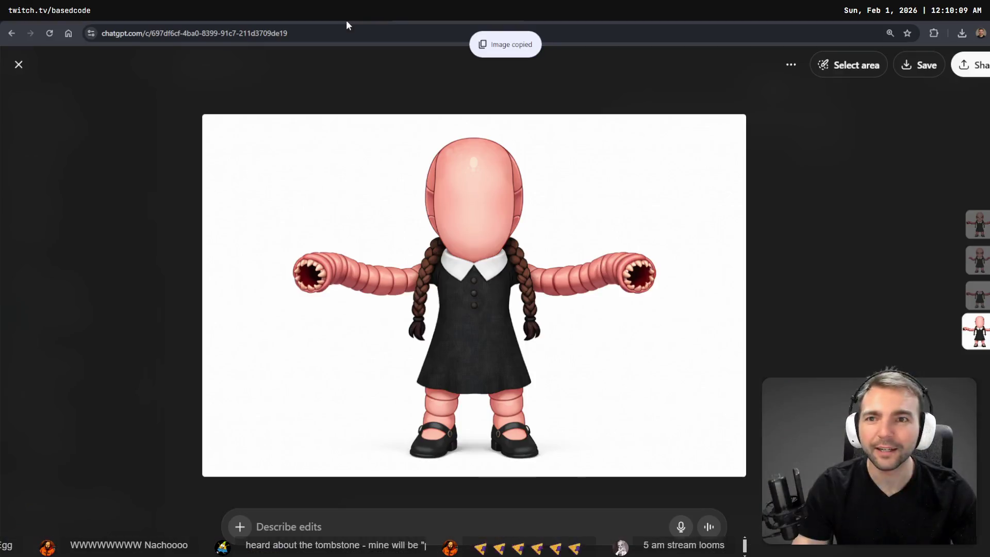
pyautogui.click(346, 20)
pyautogui.hotkey('alt', 'Tab')
pyautogui.hotkey('alt', 'Tab')
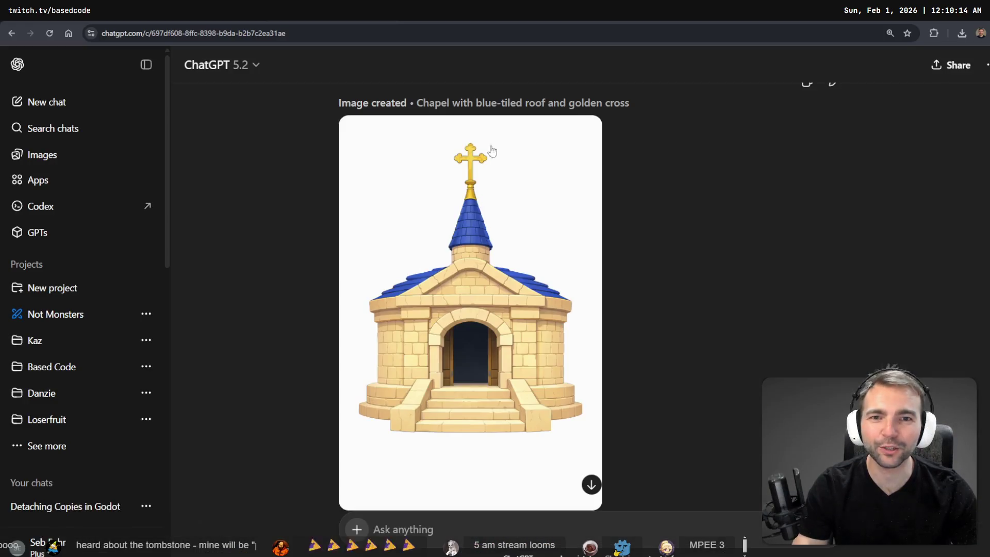
pyautogui.hotkey('alt', 'Tab')
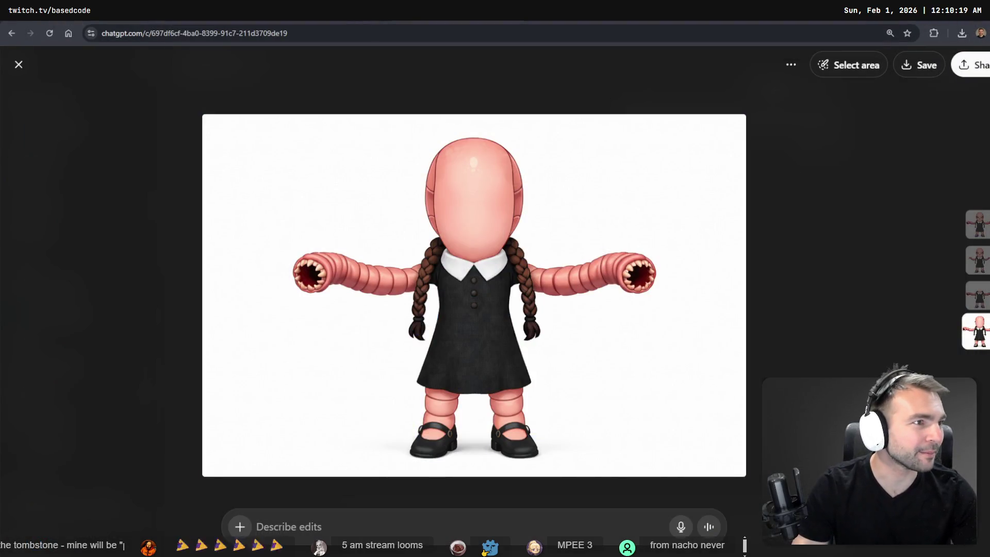
pyautogui.hotkey('alt', 'Tab')
pyautogui.scroll(-5, 379, 286)
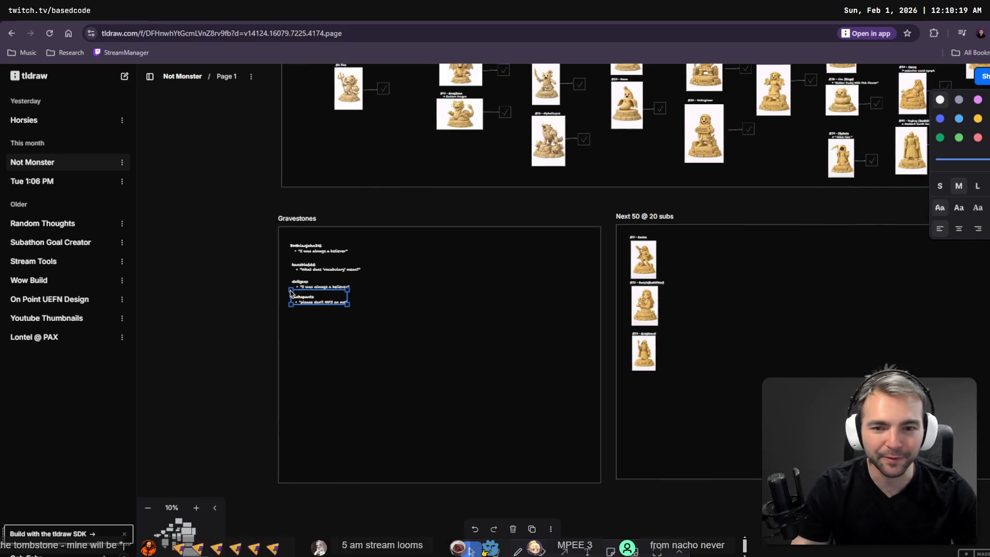
# - Shrink the pasted faceless worm image and set it beside the Wormess image in Monsters
pyautogui.scroll(-5, 489, 287)
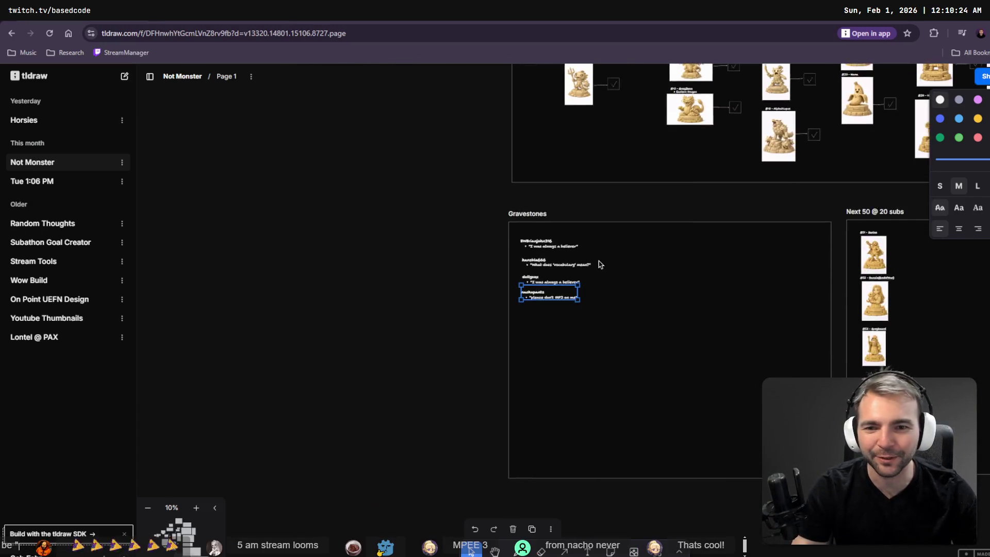
pyautogui.scroll(5, 680, 333)
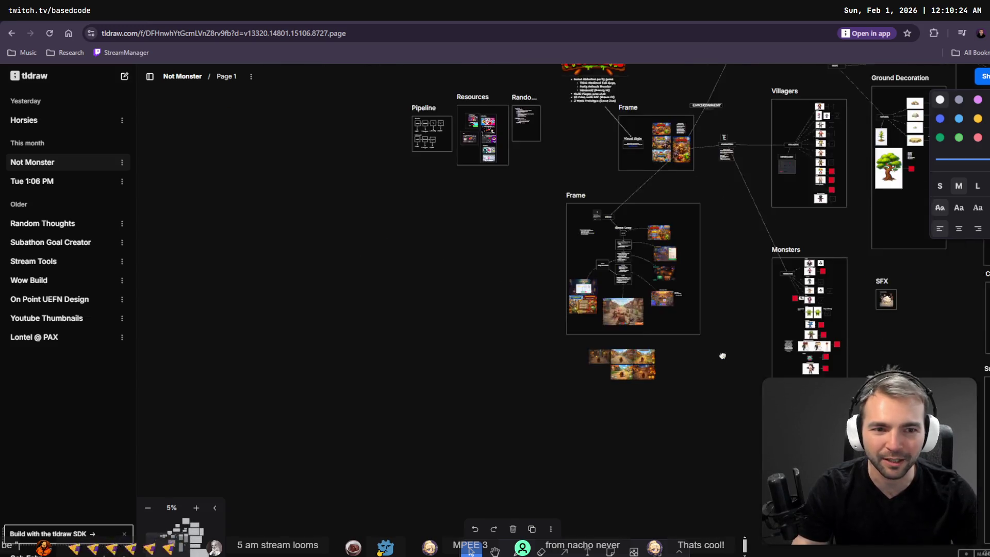
pyautogui.moveTo(721, 286); pyautogui.dragTo(646, 296)
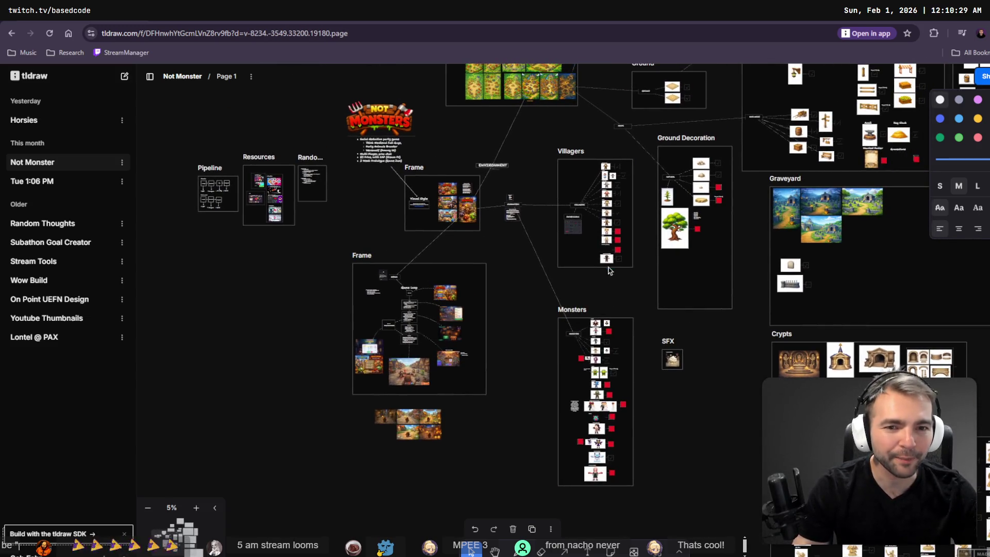
pyautogui.scroll(5, 609, 271)
pyautogui.scroll(-5, 516, 258)
pyautogui.scroll(3, 486, 247)
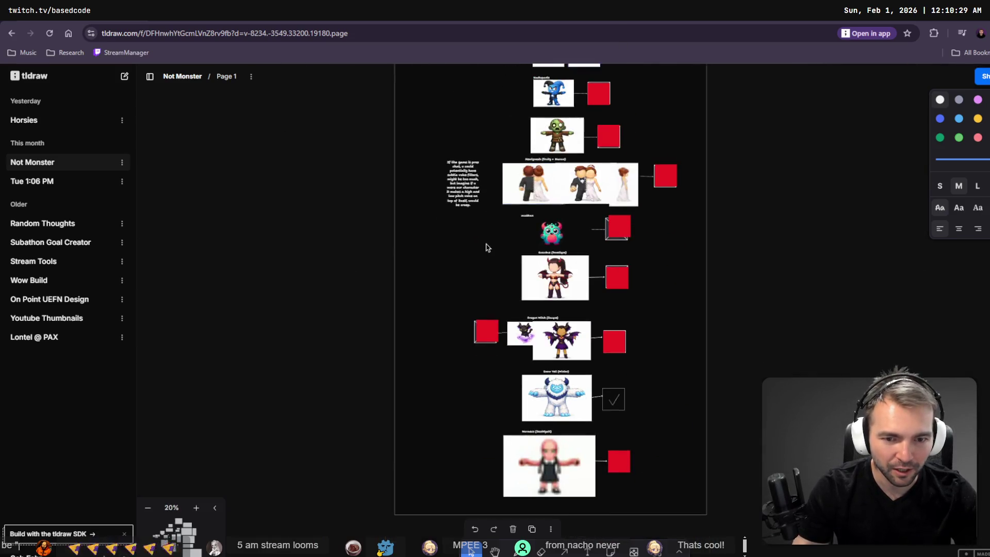
pyautogui.scroll(3, 486, 247)
pyautogui.scroll(-2, 460, 258)
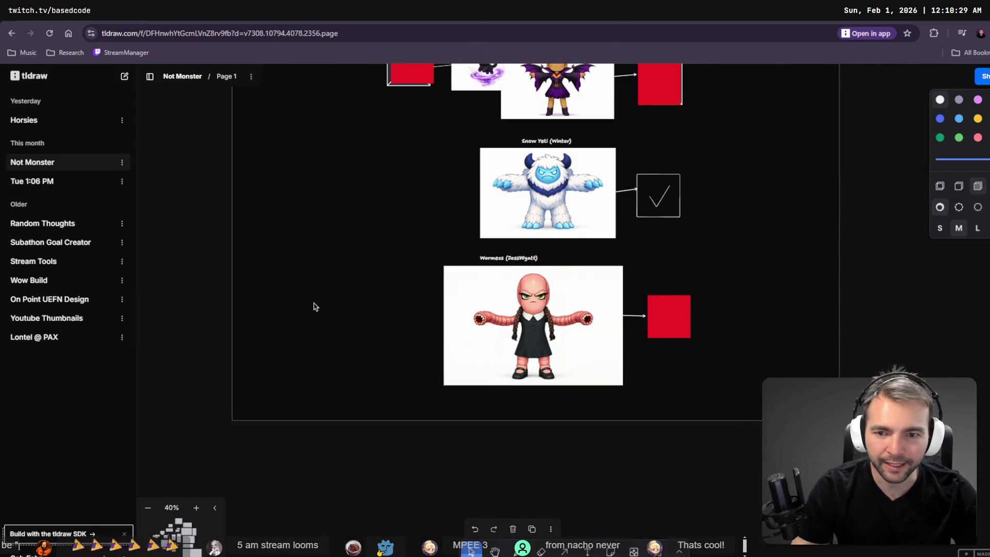
pyautogui.moveTo(535, 323)
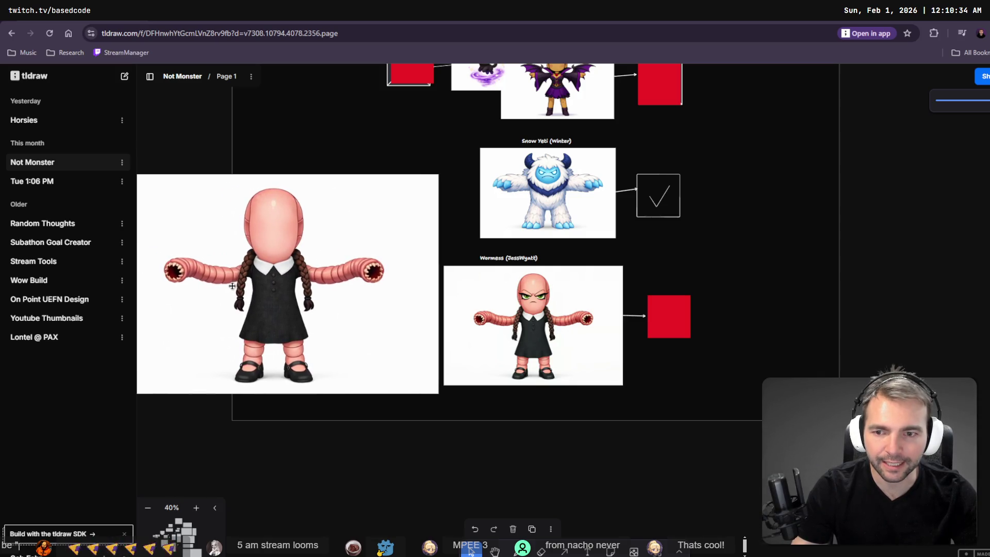
pyautogui.click(232, 285)
pyautogui.moveTo(441, 174)
pyautogui.mouseDown()
pyautogui.moveTo(277, 283)
pyautogui.moveTo(301, 285)
pyautogui.mouseUp()
pyautogui.moveTo(244, 343)
pyautogui.mouseDown()
pyautogui.moveTo(430, 306)
pyautogui.moveTo(379, 325)
pyautogui.mouseUp()
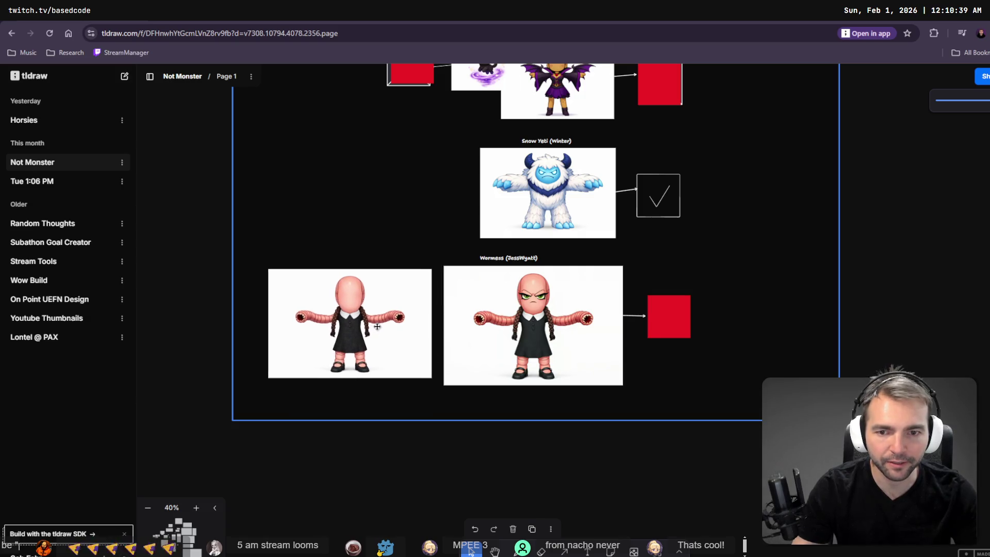
# - Select all the gravestone name entries on the board, then return to the Godot graveyard scene
pyautogui.scroll(-10, 601, 336)
pyautogui.scroll(-2, 602, 335)
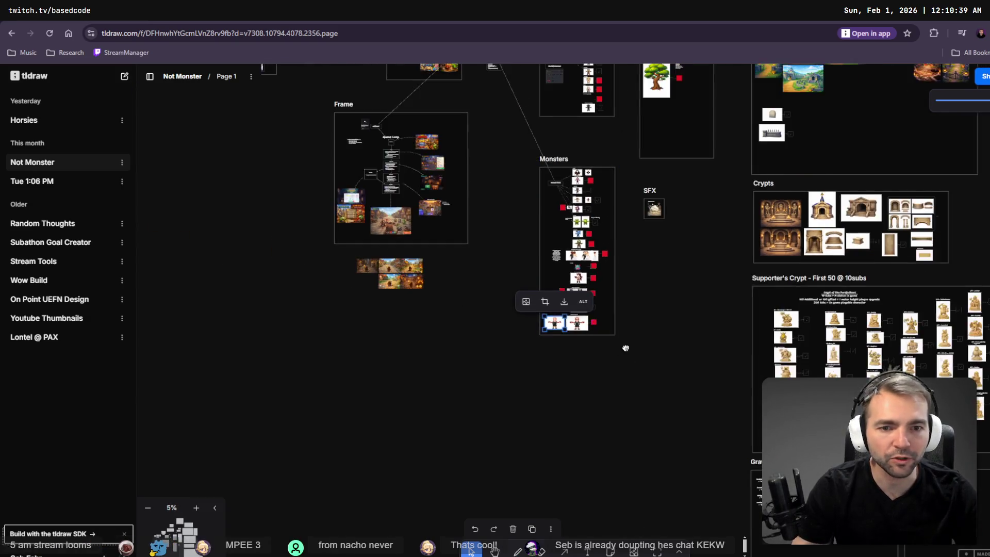
pyautogui.hscroll(5, 541, 294)
pyautogui.scroll(-3, 541, 294)
pyautogui.scroll(5, 507, 393)
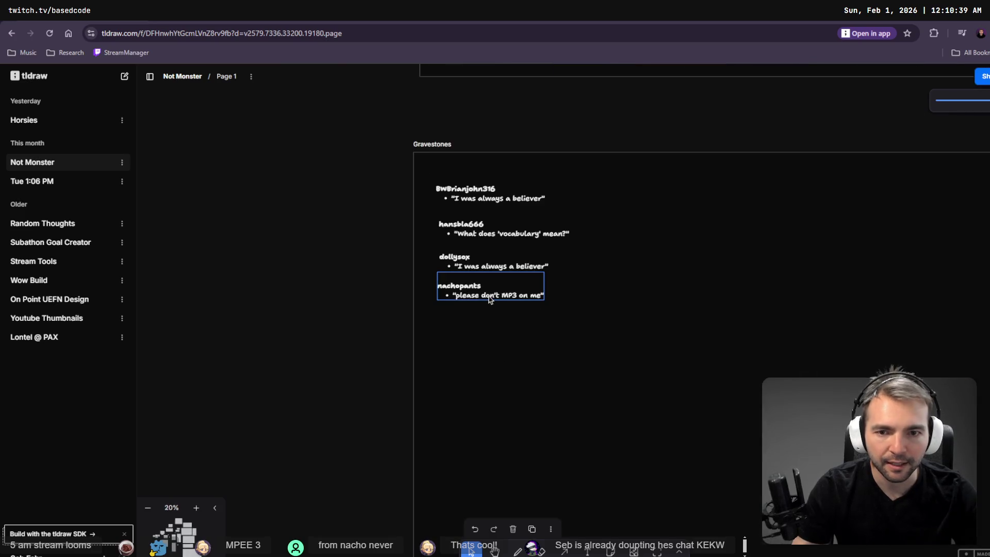
pyautogui.click(492, 297)
pyautogui.click(485, 258)
pyautogui.moveTo(428, 168)
pyautogui.mouseDown()
pyautogui.moveTo(495, 217)
pyautogui.moveTo(515, 289)
pyautogui.moveTo(515, 276)
pyautogui.mouseUp()
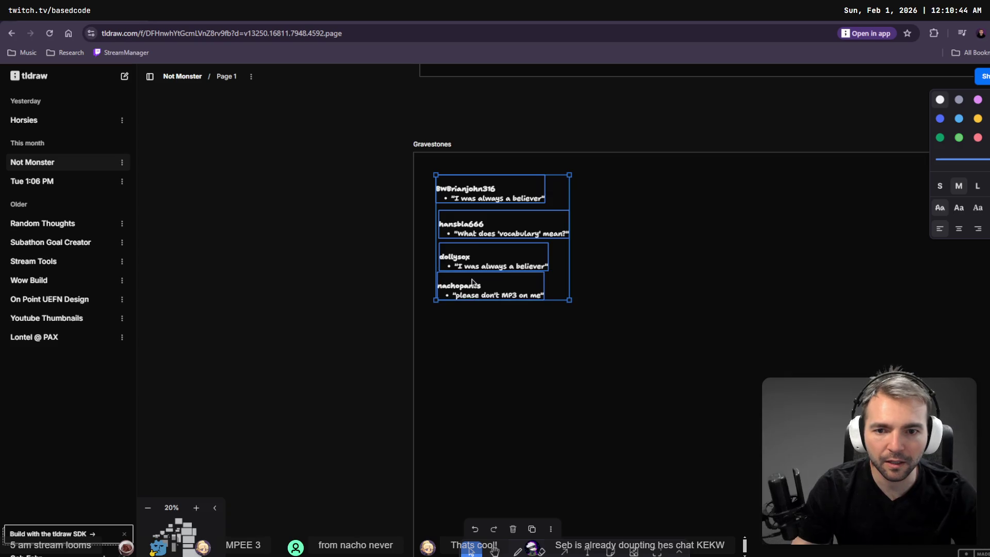
pyautogui.scroll(-2, 593, 230)
pyautogui.scroll(5, 599, 248)
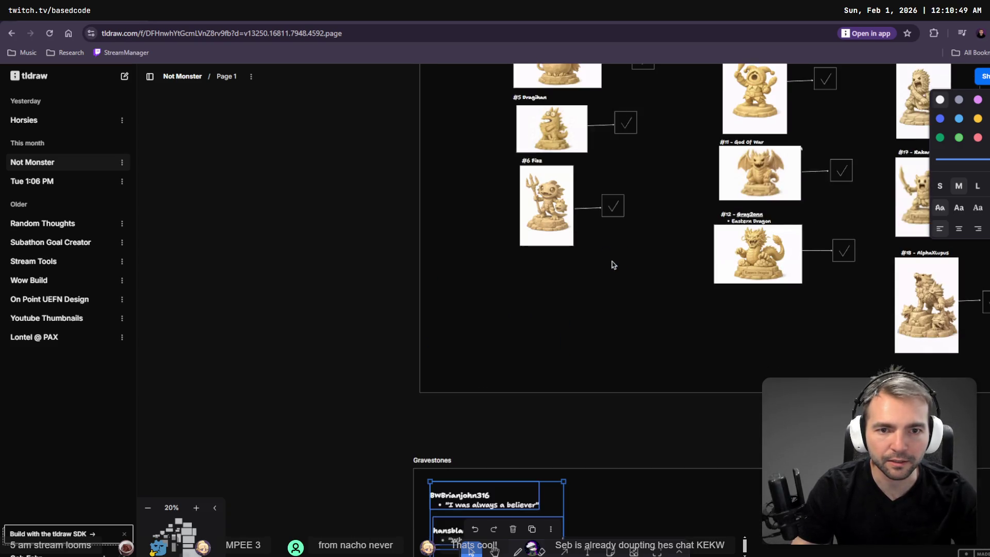
pyautogui.scroll(-4, 613, 253)
pyautogui.scroll(8, 640, 273)
pyautogui.scroll(-10, 665, 302)
pyautogui.scroll(10, 660, 295)
pyautogui.scroll(-5, 659, 309)
pyautogui.scroll(2, 660, 330)
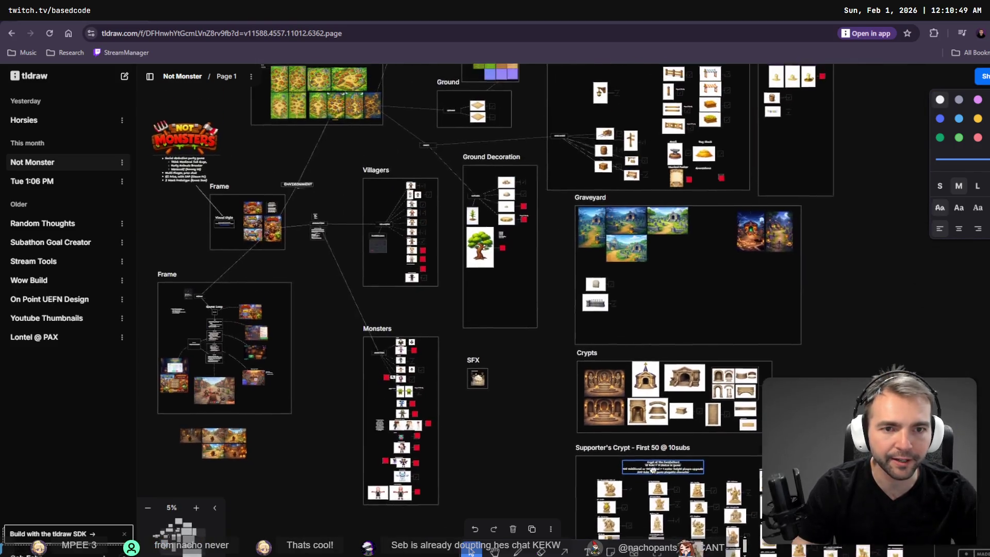
pyautogui.hotkey('alt', 'Tab')
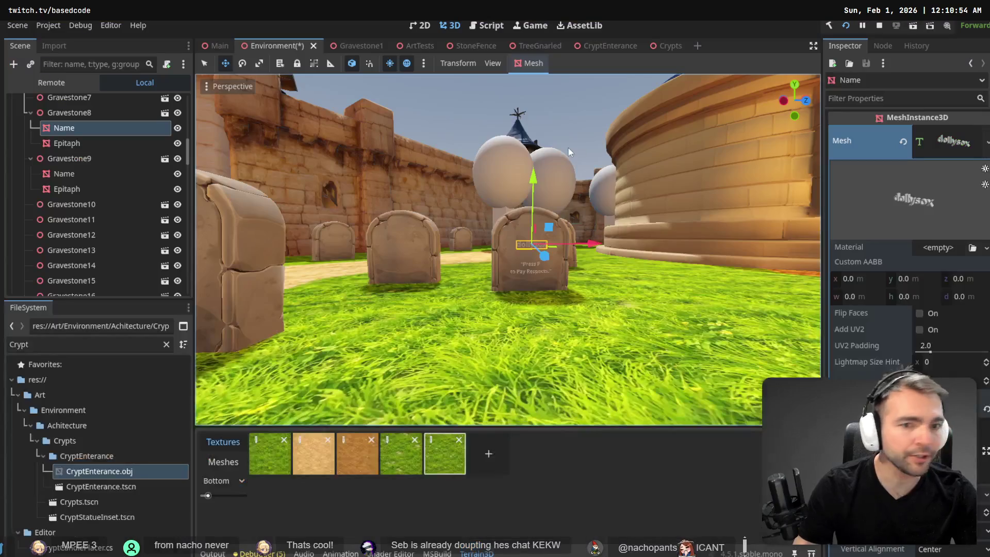
pyautogui.press('e')
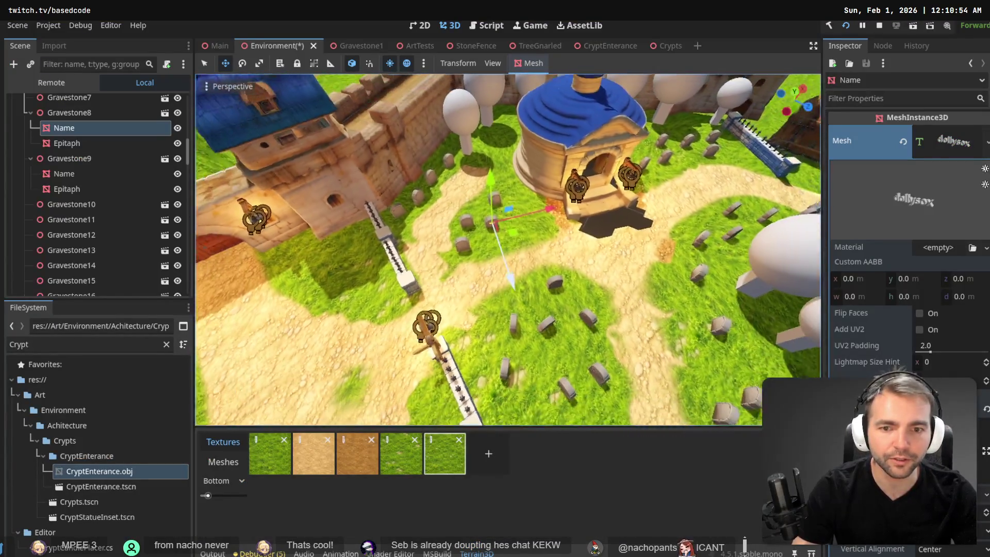
pyautogui.press('d')
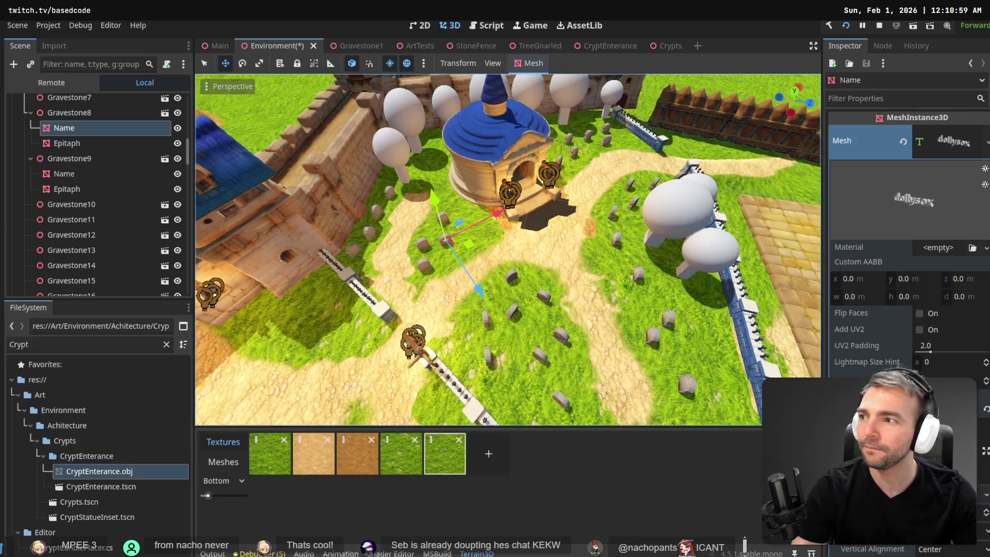
pyautogui.press('w')
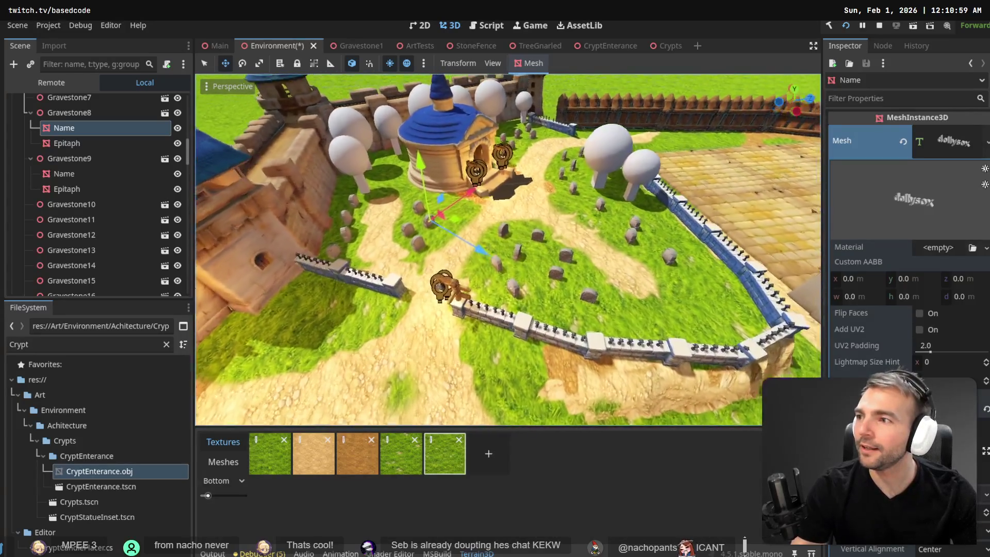
pyautogui.press('w')
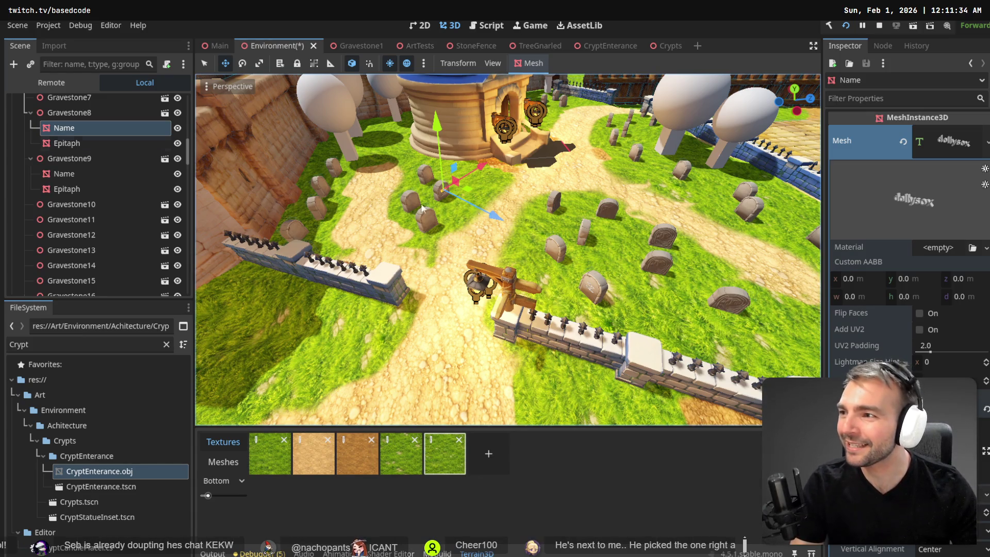
pyautogui.moveTo(605, 189)
pyautogui.mouseDown()
pyautogui.moveTo(598, 145)
pyautogui.moveTo(557, 152)
pyautogui.mouseUp()
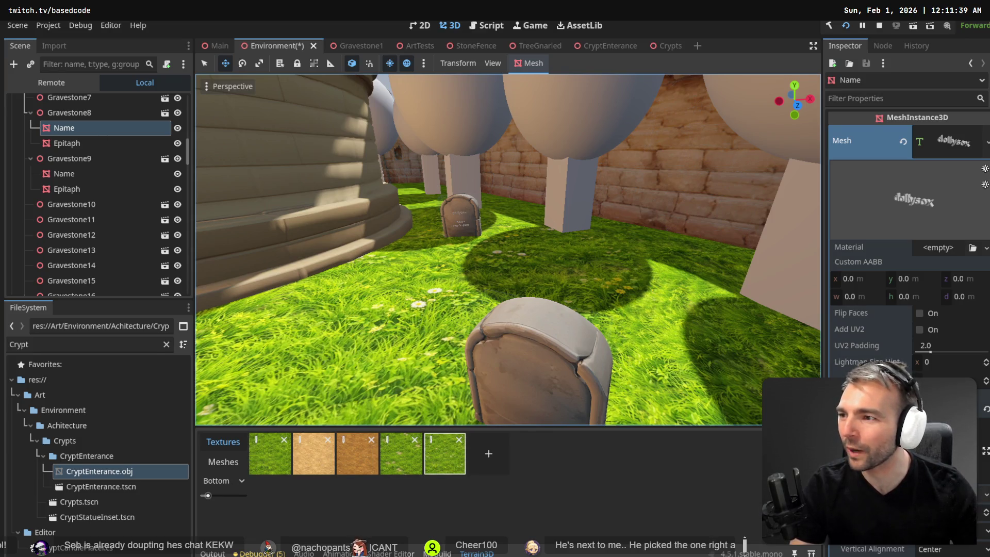
pyautogui.click(559, 354)
pyautogui.moveTo(559, 354)
pyautogui.mouseDown()
pyautogui.moveTo(495, 298)
pyautogui.moveTo(331, 297)
pyautogui.moveTo(377, 298)
pyautogui.moveTo(336, 296)
pyautogui.moveTo(510, 246)
pyautogui.mouseUp()
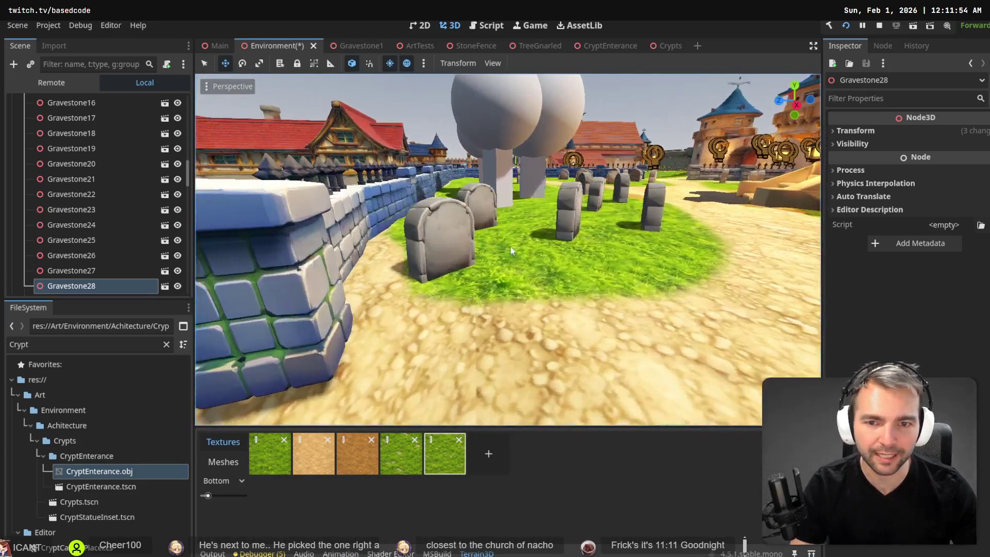
# - Rotate Gravestone25 slightly, then return to ChatGPT and close the full-screen image
pyautogui.click(454, 234)
pyautogui.press('e')
pyautogui.moveTo(458, 302)
pyautogui.mouseDown()
pyautogui.moveTo(428, 301)
pyautogui.moveTo(656, 254)
pyautogui.mouseUp()
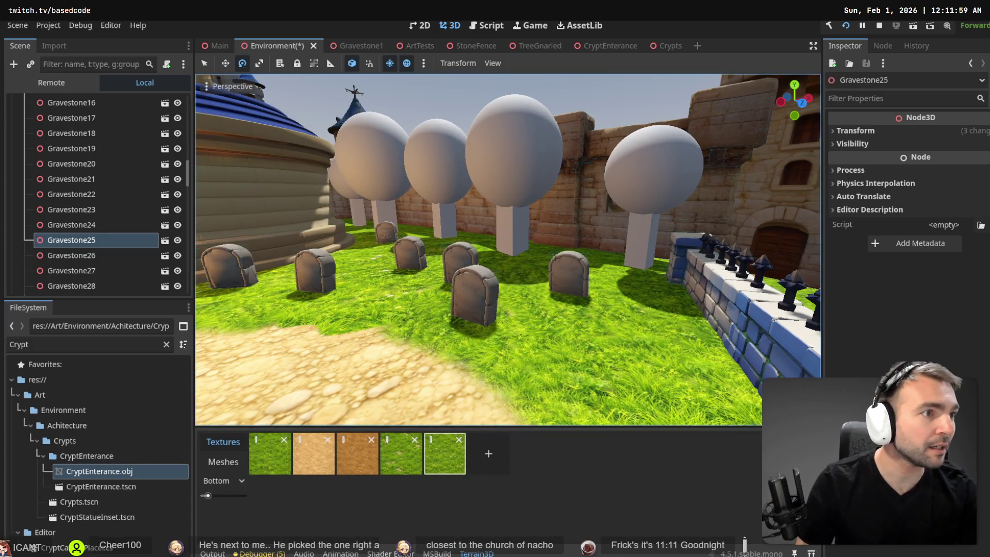
pyautogui.hotkey('alt', 'Tab')
pyautogui.press('Escape')
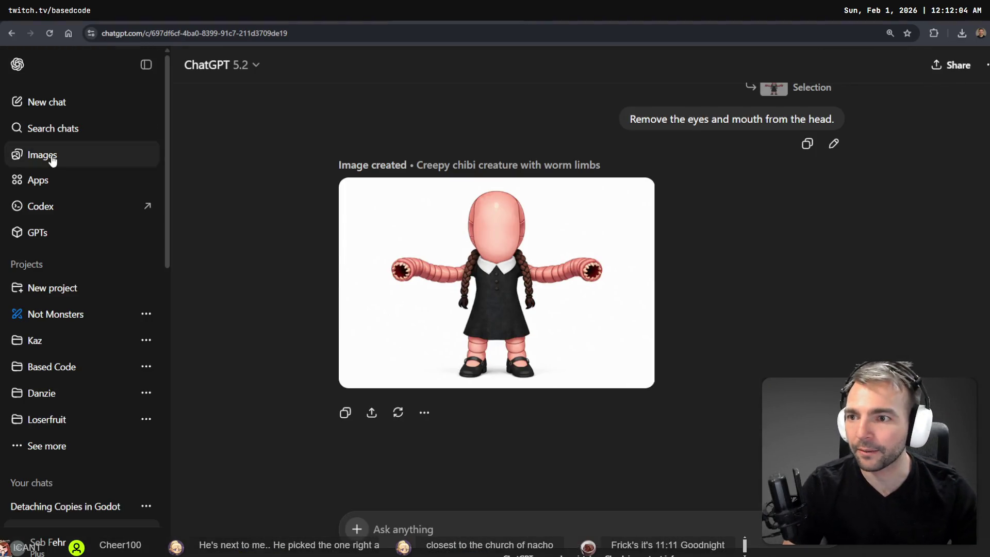
# - Find the weathered tombstone in the ChatGPT image gallery and open its conversation
pyautogui.click(49, 155)
pyautogui.scroll(-20, 481, 351)
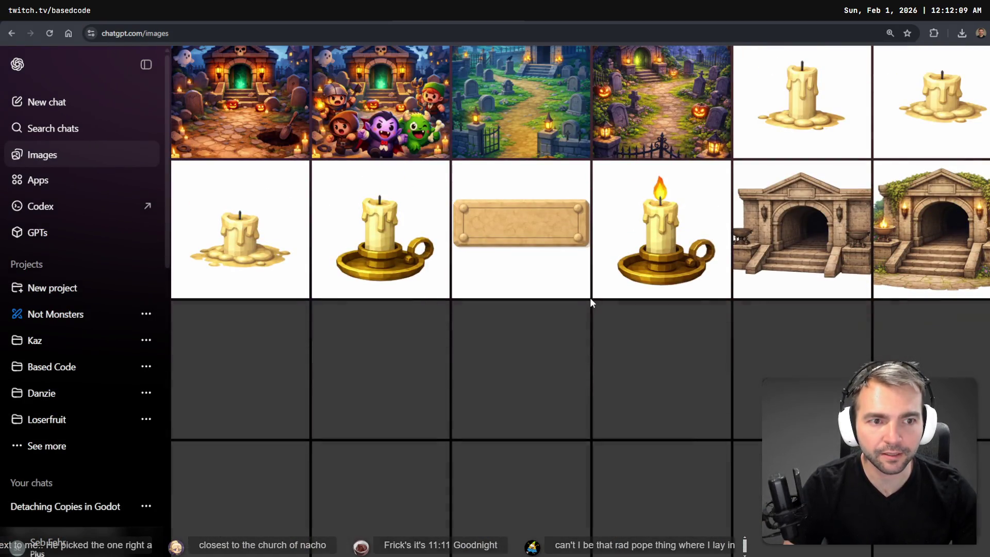
pyautogui.scroll(-10, 593, 302)
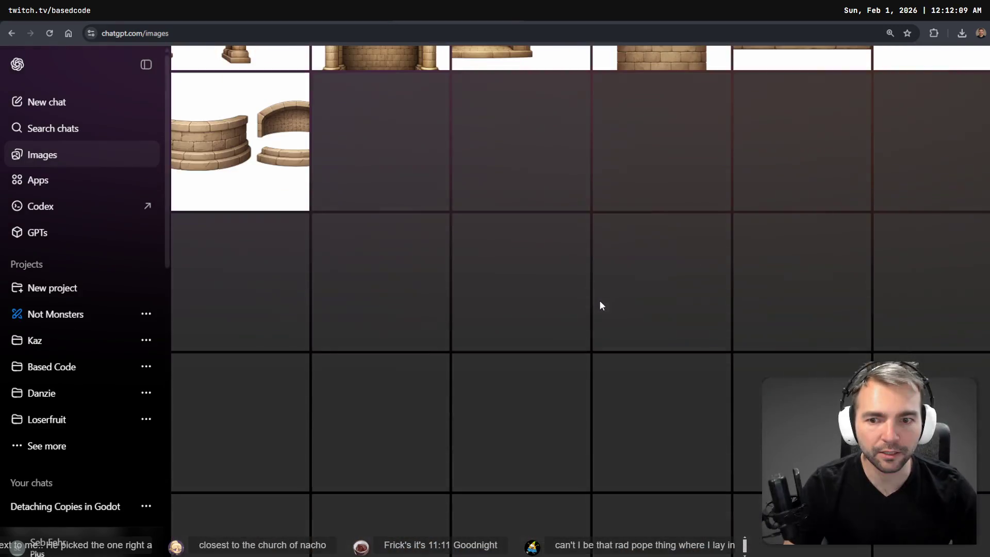
pyautogui.scroll(-6, 596, 310)
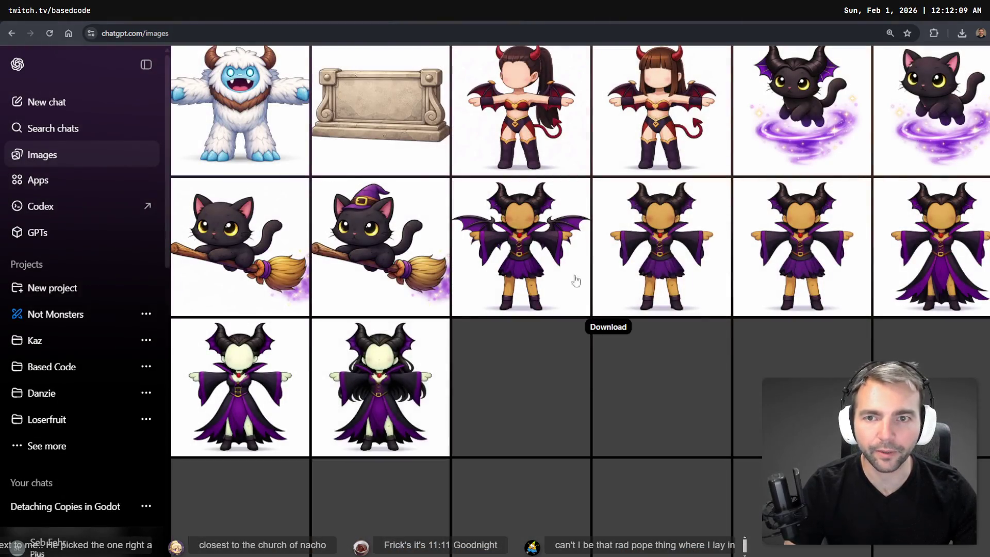
pyautogui.scroll(4, 567, 273)
pyautogui.scroll(4, 526, 230)
pyautogui.scroll(-4, 529, 232)
pyautogui.scroll(5, 530, 237)
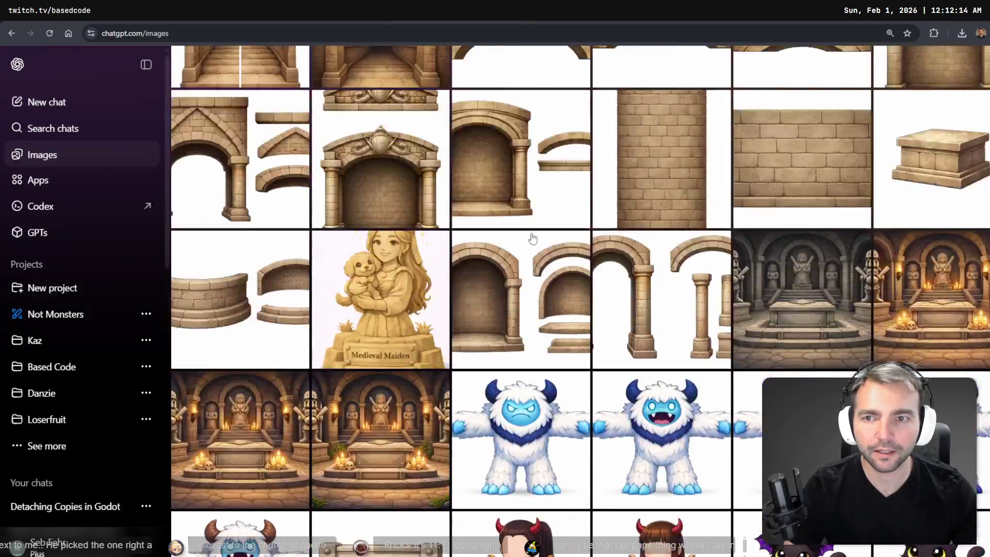
pyautogui.scroll(-3, 534, 234)
pyautogui.scroll(-15, 534, 235)
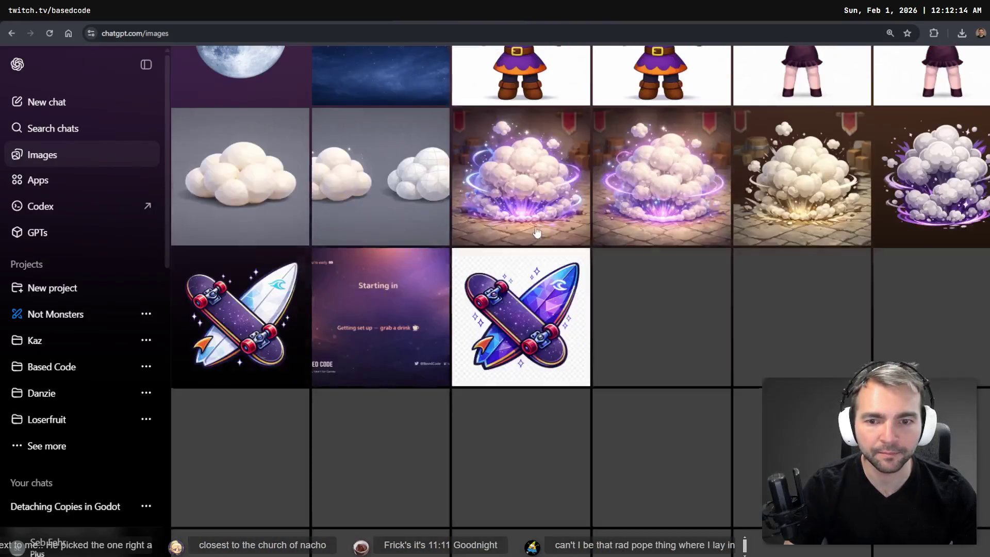
pyautogui.scroll(1, 557, 228)
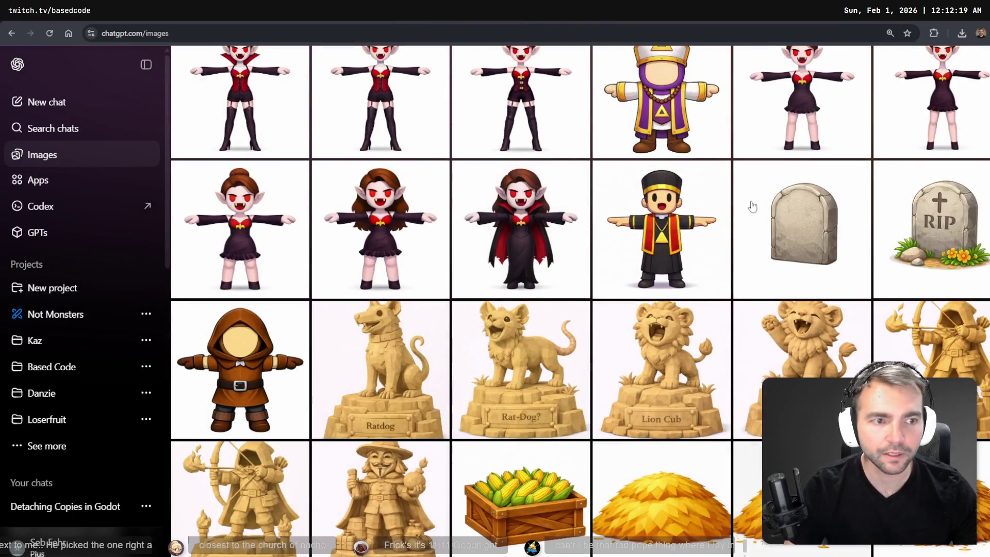
pyautogui.click(786, 212)
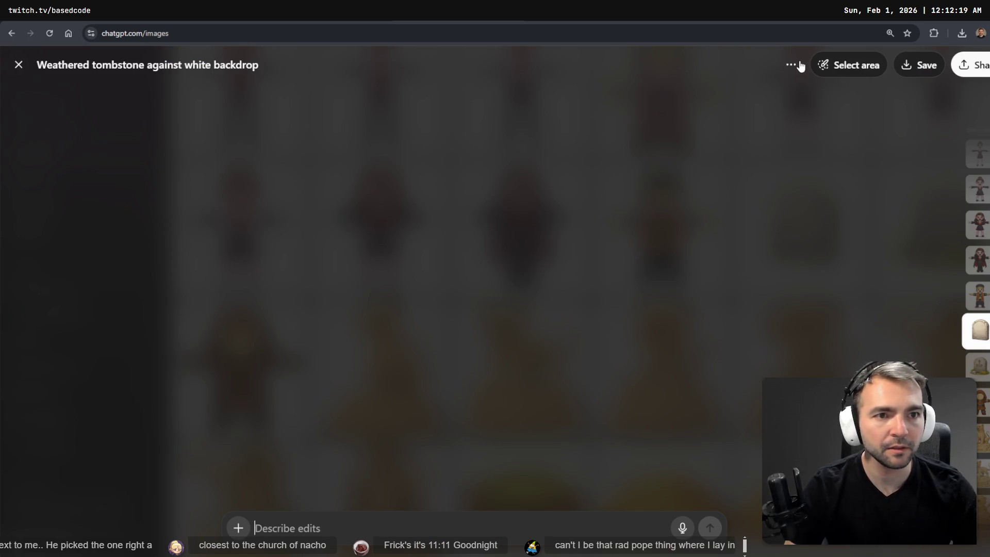
pyautogui.click(792, 65)
pyautogui.click(817, 101)
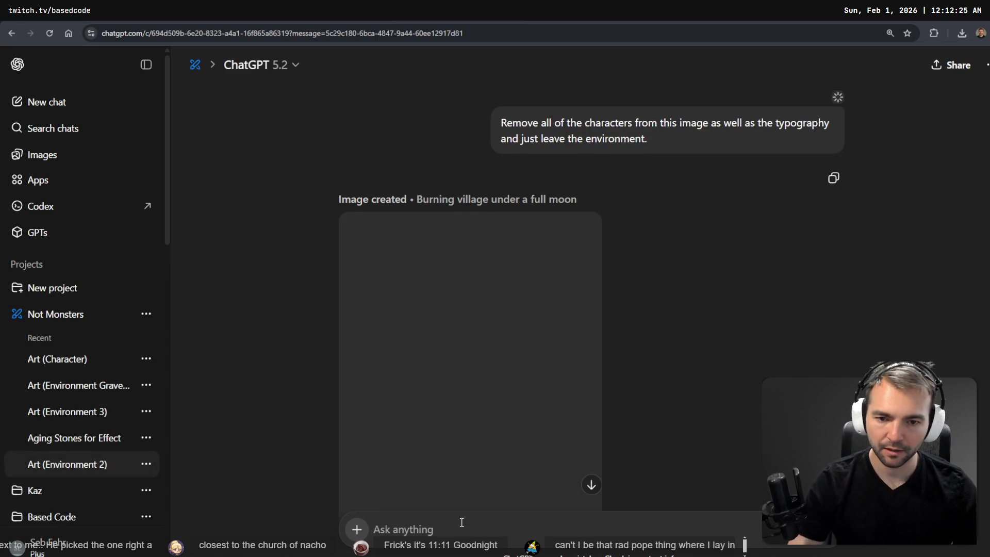
# - Step back to the first 'Loose stone piles' prompt version, then return to Godot
pyautogui.scroll(-4, 480, 359)
pyautogui.scroll(-15, 698, 227)
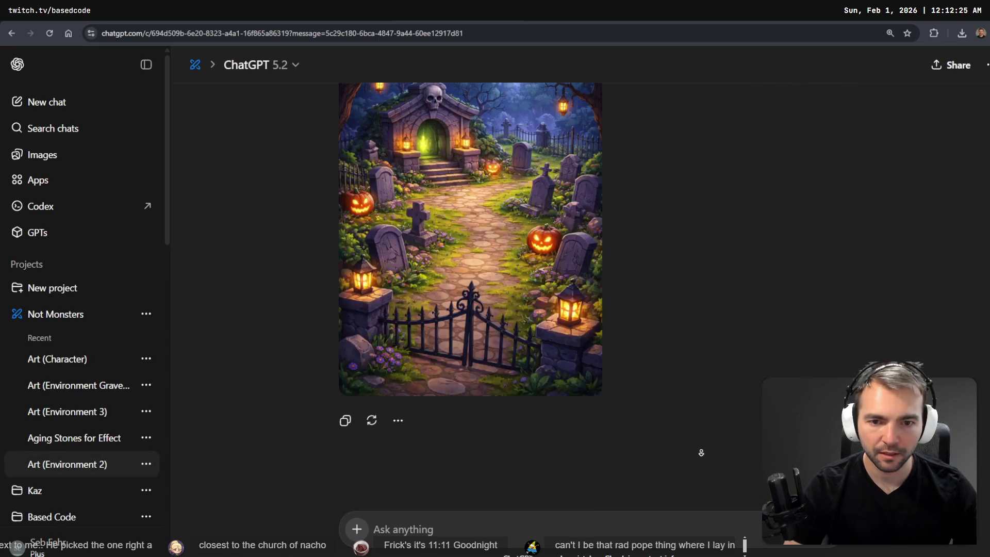
pyautogui.scroll(-8, 557, 410)
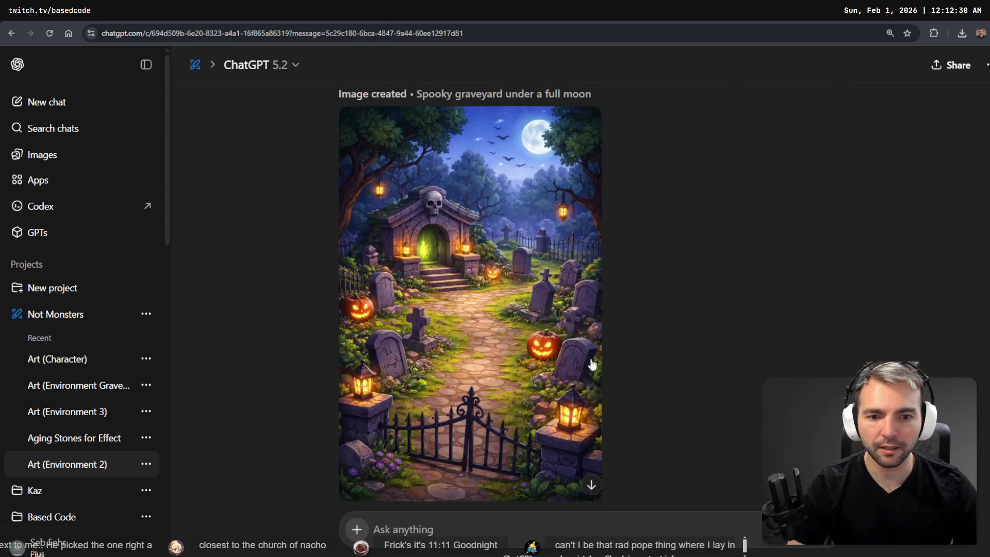
pyautogui.scroll(10, 598, 363)
pyautogui.scroll(-10, 774, 318)
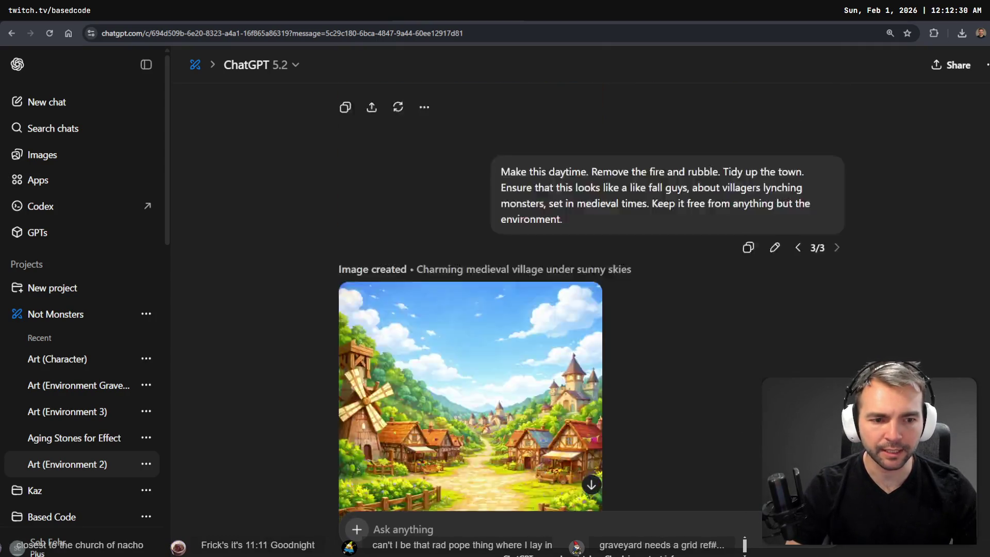
pyautogui.click(799, 337)
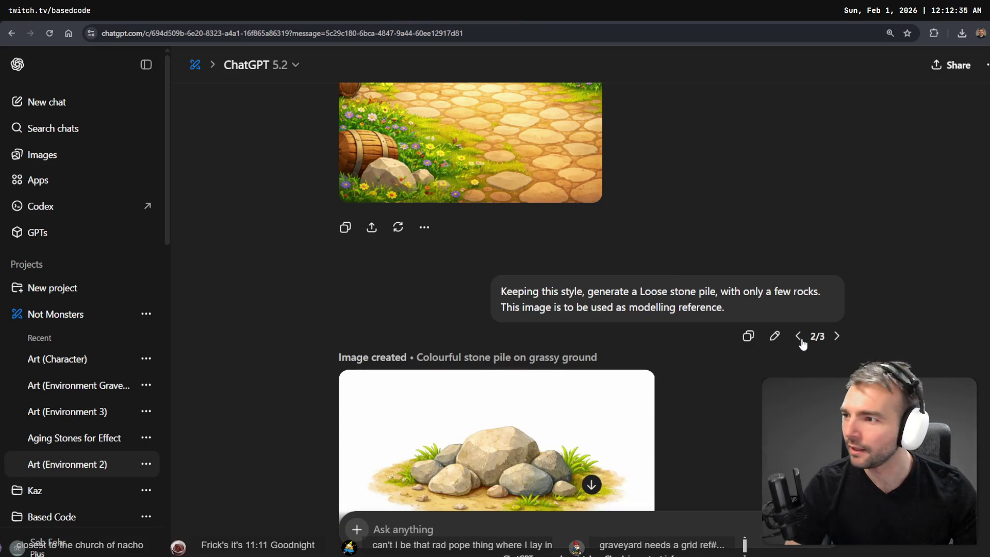
pyautogui.click(799, 336)
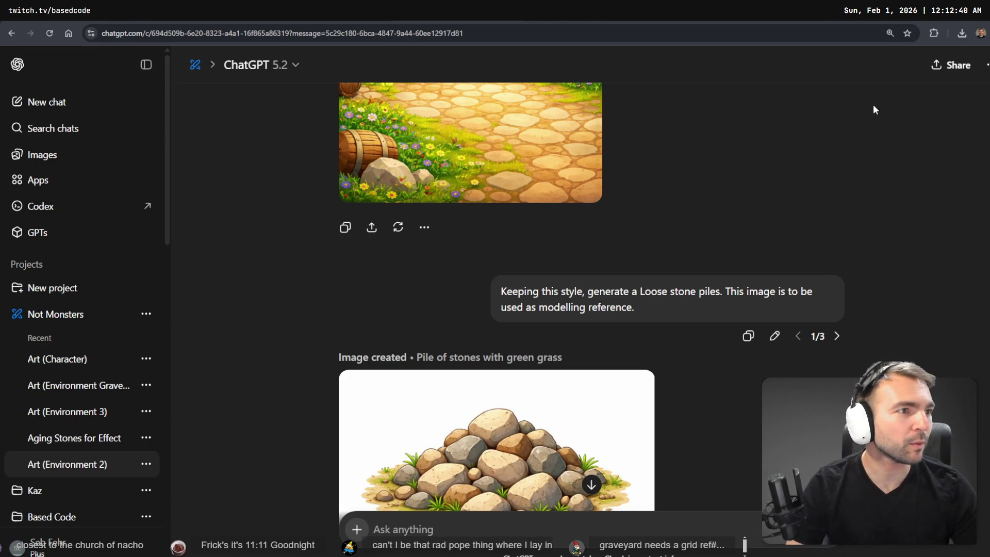
pyautogui.hotkey('alt', 'Tab')
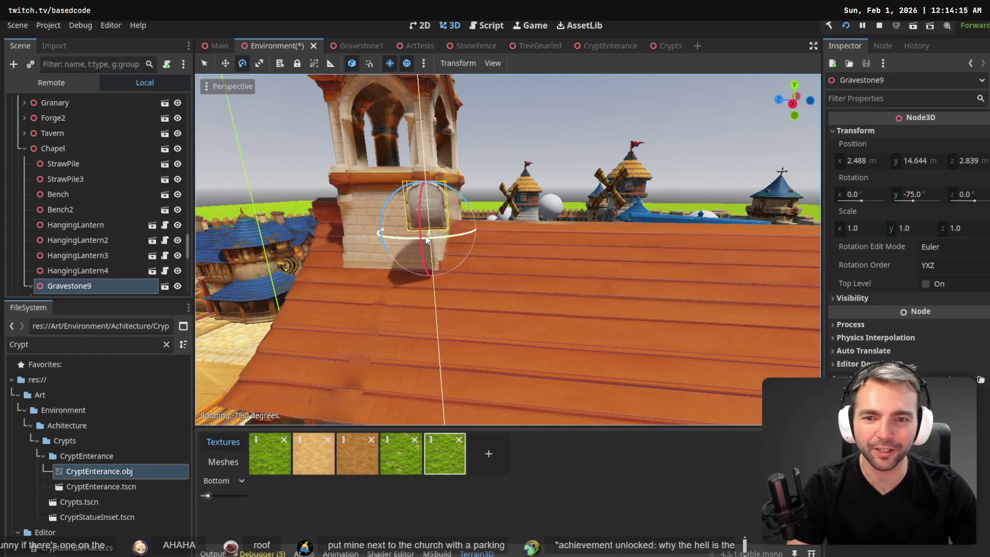
# - Frame Gravestone9 and move it off the chapel roof down beside the chapel
pyautogui.press('w')
pyautogui.press('f')
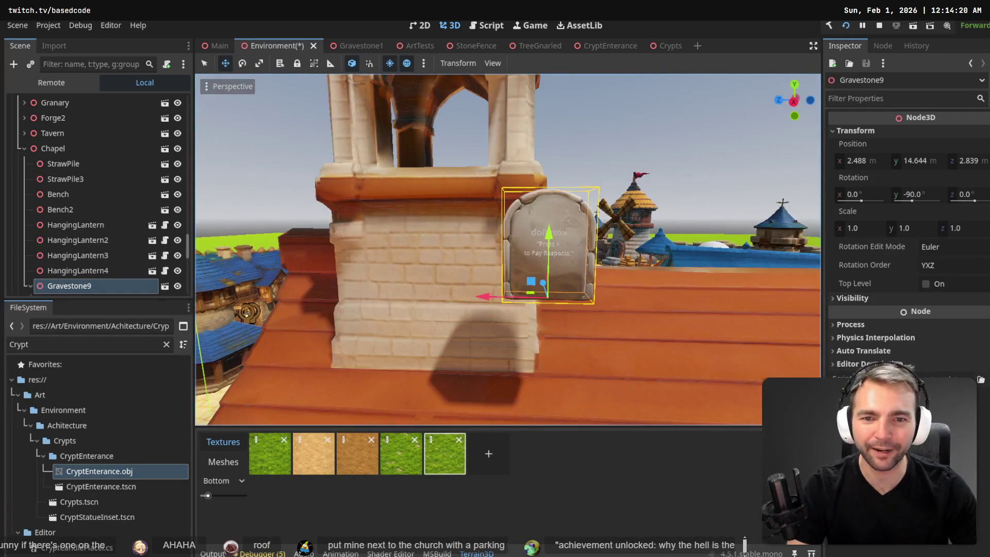
pyautogui.press('q')
pyautogui.moveTo(490, 296); pyautogui.dragTo(386, 294)
pyautogui.moveTo(435, 227)
pyautogui.mouseDown()
pyautogui.moveTo(435, 243)
pyautogui.moveTo(390, 273)
pyautogui.mouseUp()
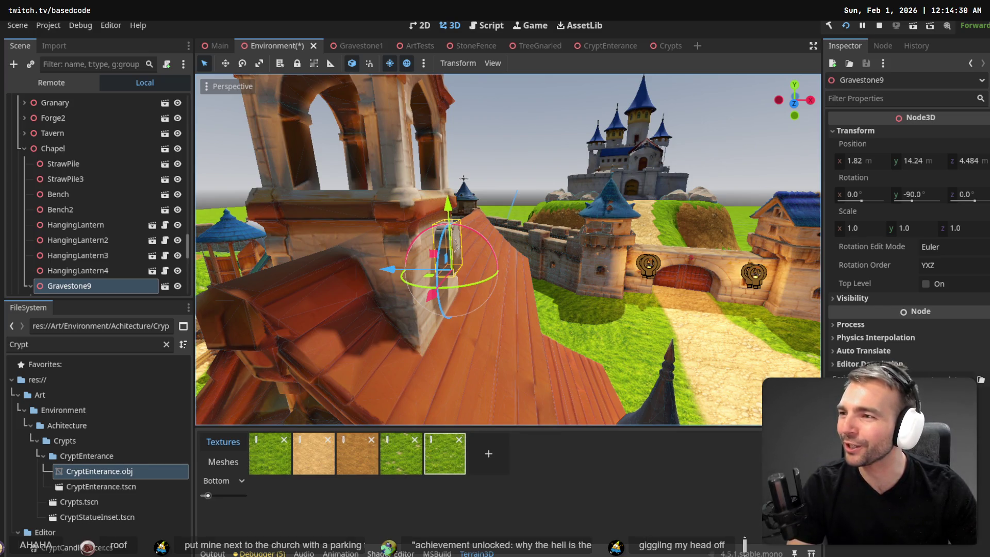
pyautogui.moveTo(537, 208)
pyautogui.mouseDown()
pyautogui.moveTo(485, 227)
pyautogui.moveTo(459, 184)
pyautogui.moveTo(428, 289)
pyautogui.moveTo(441, 330)
pyautogui.moveTo(498, 361)
pyautogui.moveTo(521, 356)
pyautogui.moveTo(490, 310)
pyautogui.moveTo(596, 330)
pyautogui.mouseUp()
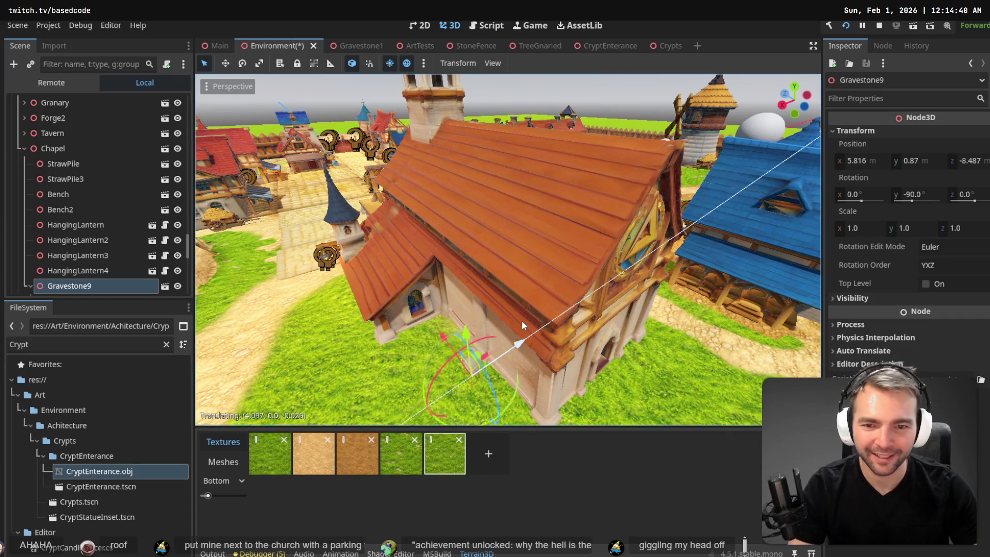
pyautogui.moveTo(518, 321)
pyautogui.mouseDown()
pyautogui.moveTo(465, 328)
pyautogui.moveTo(464, 310)
pyautogui.mouseUp()
# - Lower Gravestone9 onto the ground by the chapel wall, turned to -60°
pyautogui.press('e')
pyautogui.moveTo(466, 273)
pyautogui.mouseDown()
pyautogui.moveTo(470, 265)
pyautogui.moveTo(397, 251)
pyautogui.moveTo(330, 262)
pyautogui.mouseUp()
pyautogui.press('w')
pyautogui.moveTo(396, 193)
pyautogui.mouseDown()
pyautogui.moveTo(389, 203)
pyautogui.moveTo(401, 287)
pyautogui.moveTo(420, 299)
pyautogui.moveTo(361, 288)
pyautogui.mouseUp()
pyautogui.press('e')
pyautogui.press('w')
pyautogui.moveTo(438, 281); pyautogui.dragTo(423, 278)
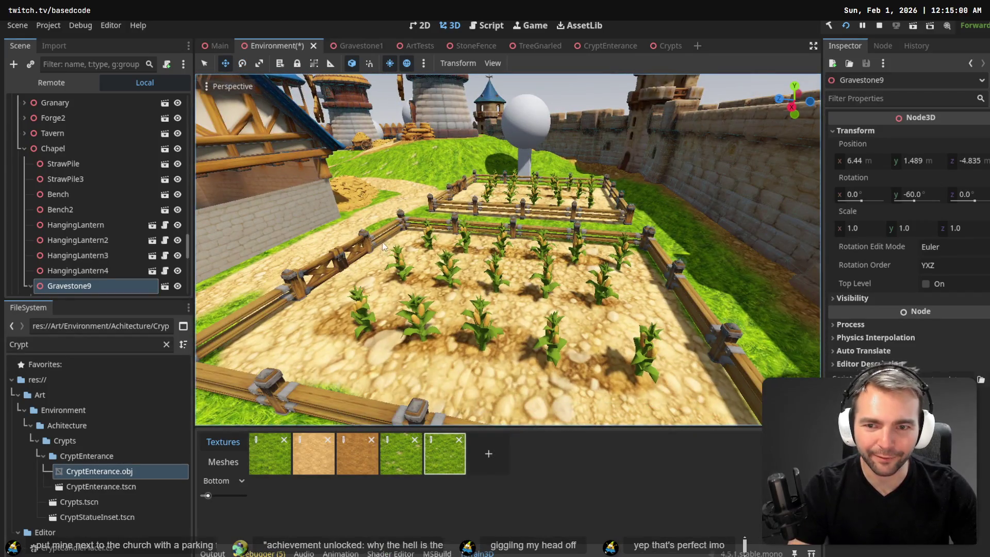
# - Open CornFarm2's scene and select fence pieces Fence5, Fence6 and Fence13 to copy
pyautogui.click(388, 237)
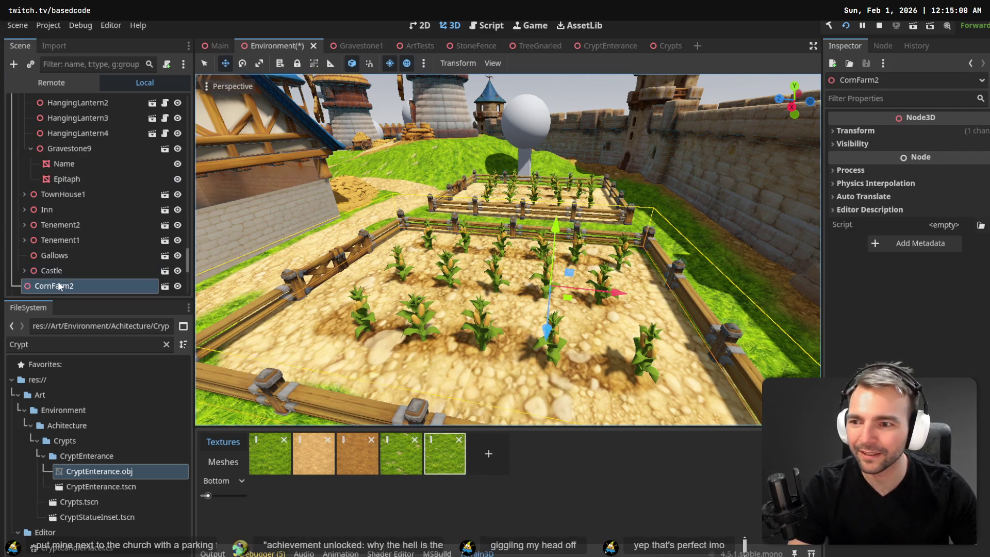
pyautogui.click(164, 285)
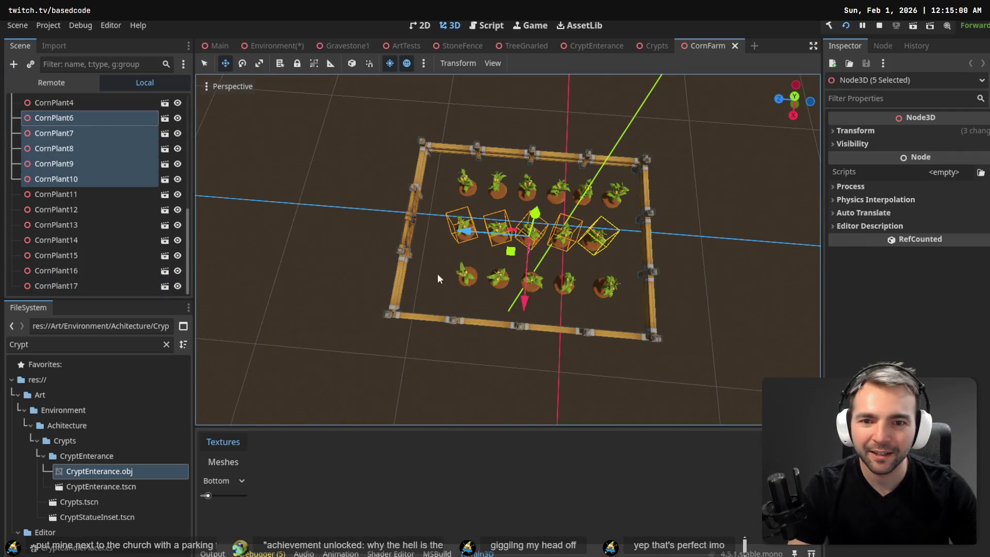
pyautogui.click(396, 280)
pyautogui.keyDown('shift'); pyautogui.click(438, 325); pyautogui.keyUp('shift')
pyautogui.keyDown('shift'); pyautogui.click(485, 321); pyautogui.keyUp('shift')
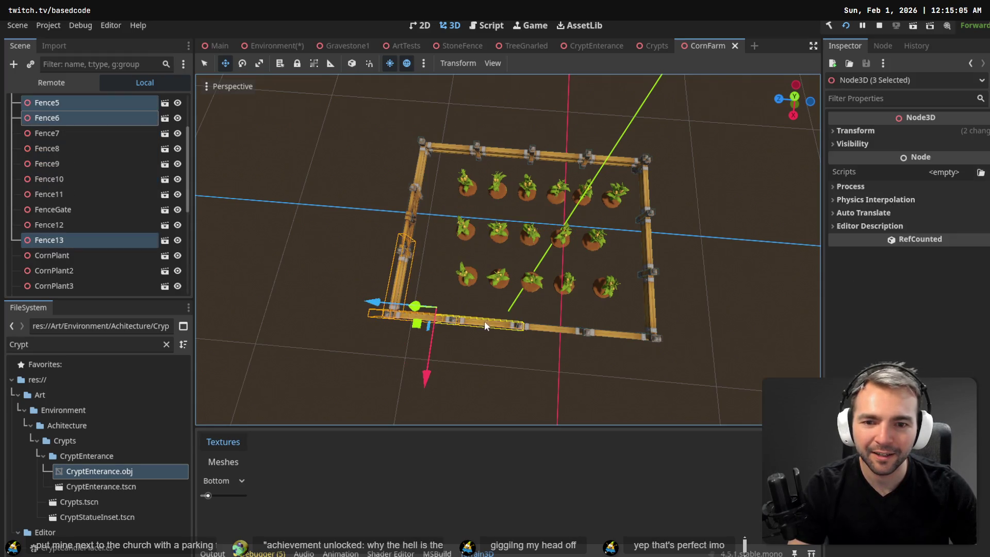
# - Return to the Environment scene and select the Chapel node
pyautogui.click(261, 41)
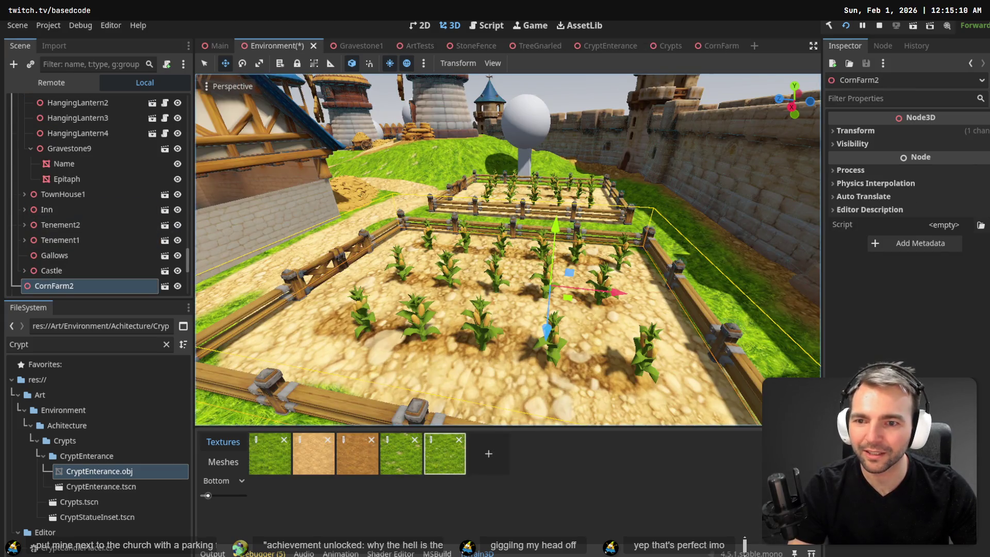
pyautogui.press('w')
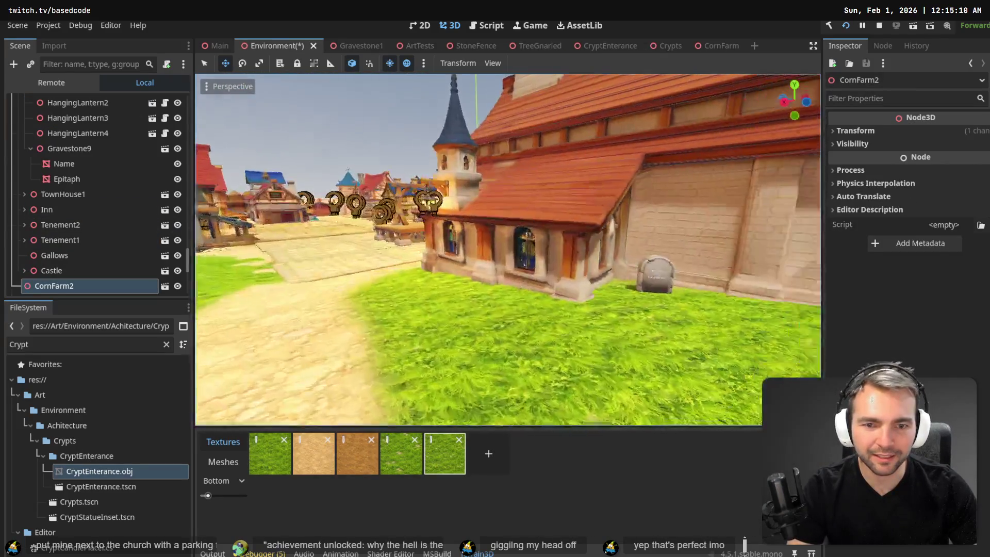
pyautogui.click(415, 232)
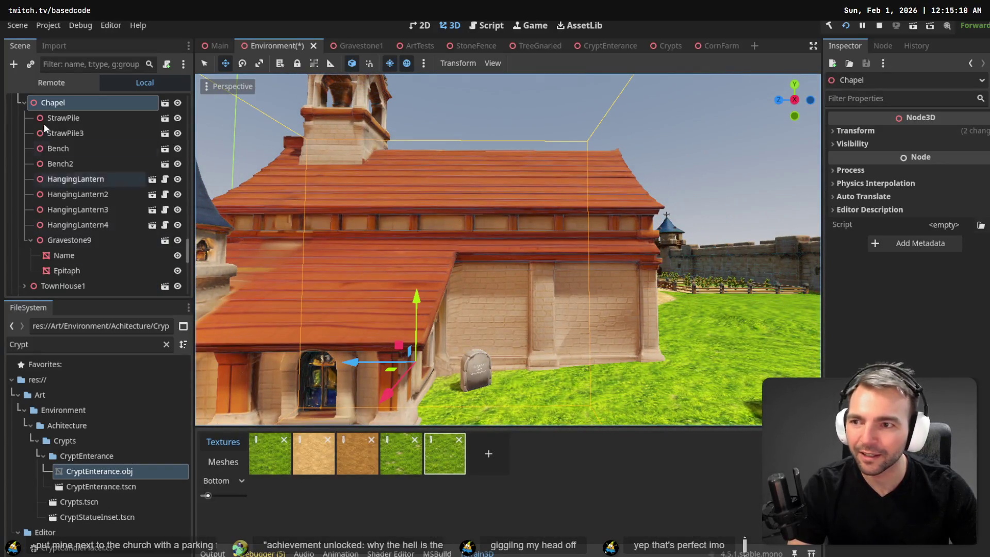
# - Paste the three fence pieces under Chapel and move them in world space against the chapel wall
pyautogui.scroll(3, 135, 172)
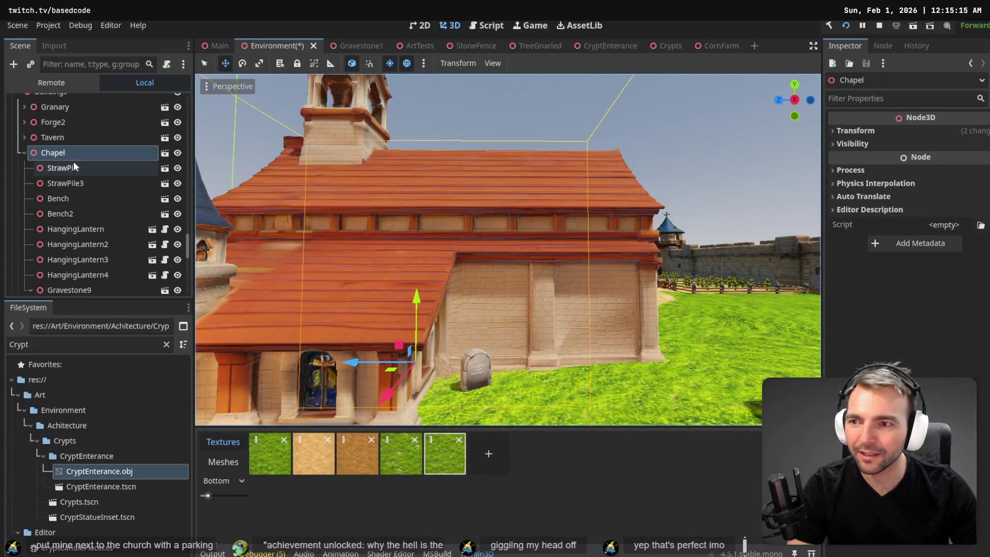
pyautogui.hotkey('ctrl', 'v')
pyautogui.moveTo(377, 328); pyautogui.dragTo(388, 230)
pyautogui.hotkey('ctrl', 'z')
pyautogui.click(352, 63)
pyautogui.moveTo(379, 330)
pyautogui.mouseDown()
pyautogui.moveTo(470, 399)
pyautogui.moveTo(499, 354)
pyautogui.mouseUp()
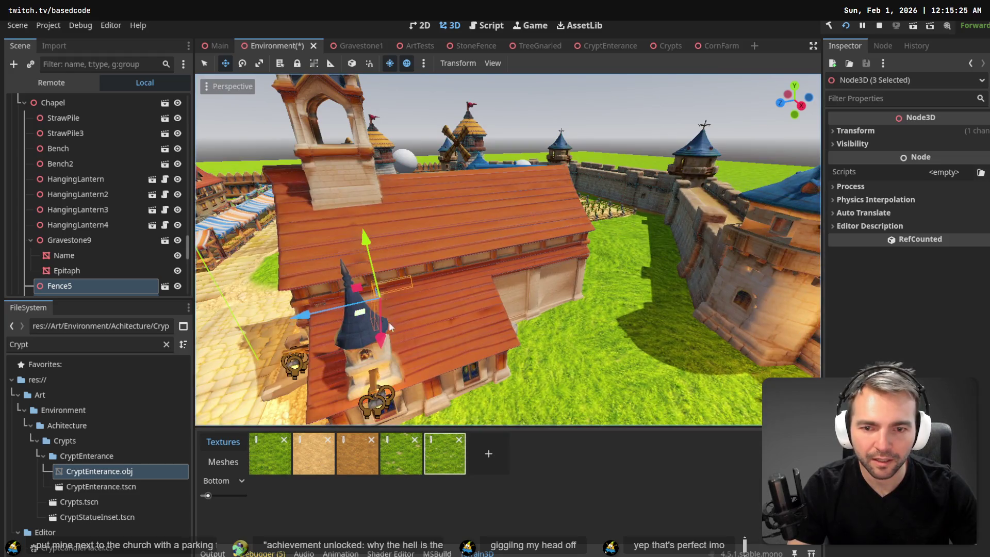
pyautogui.moveTo(389, 327)
pyautogui.mouseDown()
pyautogui.moveTo(480, 320)
pyautogui.moveTo(560, 330)
pyautogui.moveTo(568, 260)
pyautogui.mouseUp()
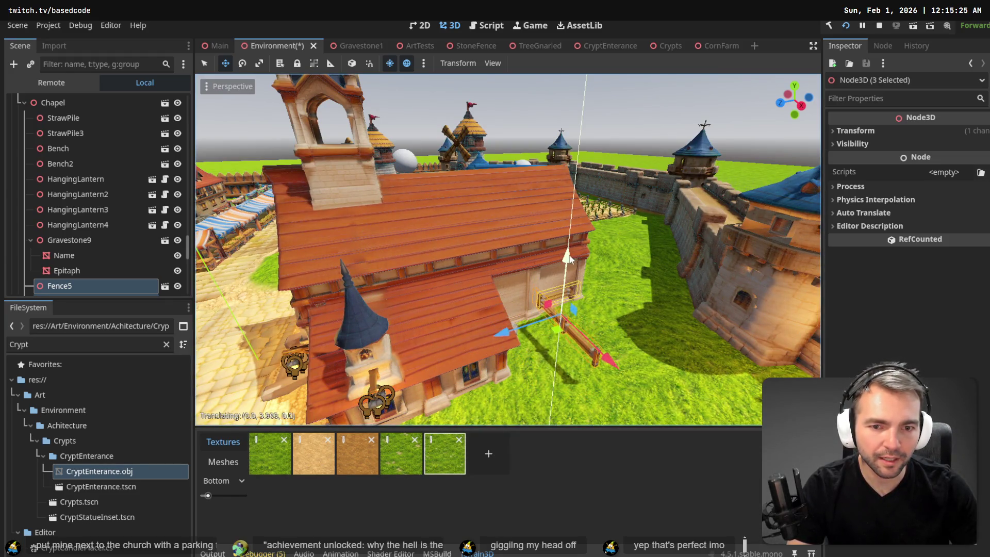
# - Turn the pasted fence pieces 180° around the Y axis
pyautogui.press('e')
pyautogui.moveTo(563, 355)
pyautogui.mouseDown()
pyautogui.moveTo(475, 320)
pyautogui.moveTo(404, 220)
pyautogui.moveTo(514, 175)
pyautogui.mouseUp()
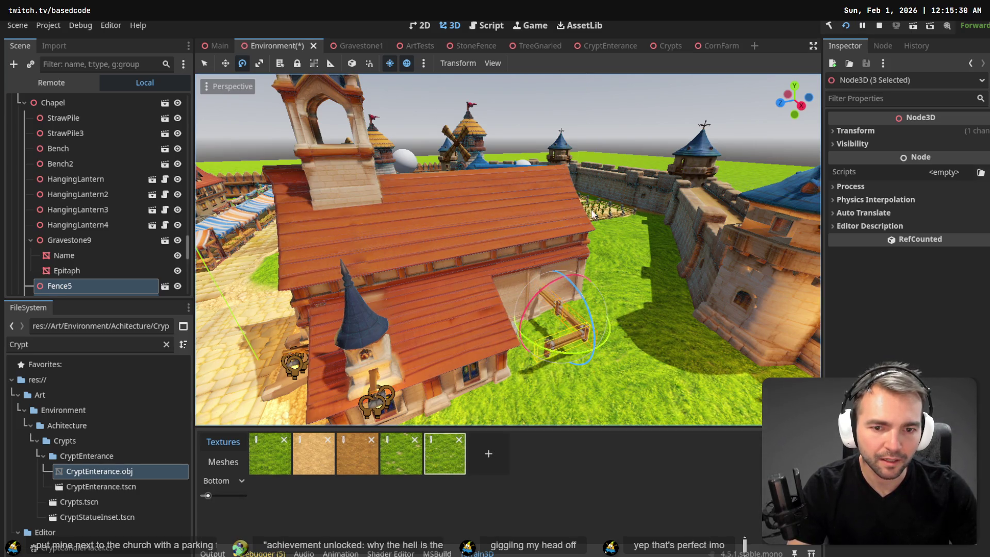
pyautogui.press('w')
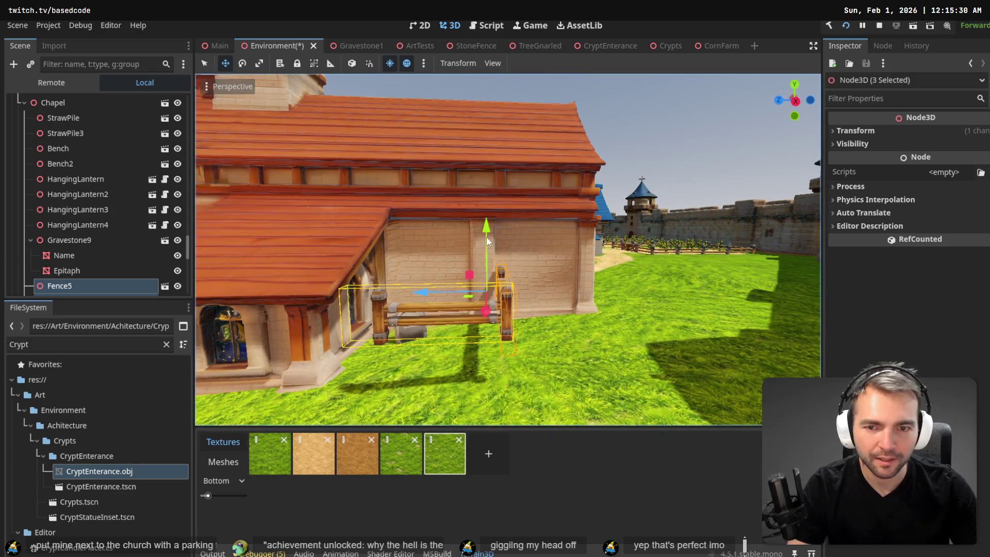